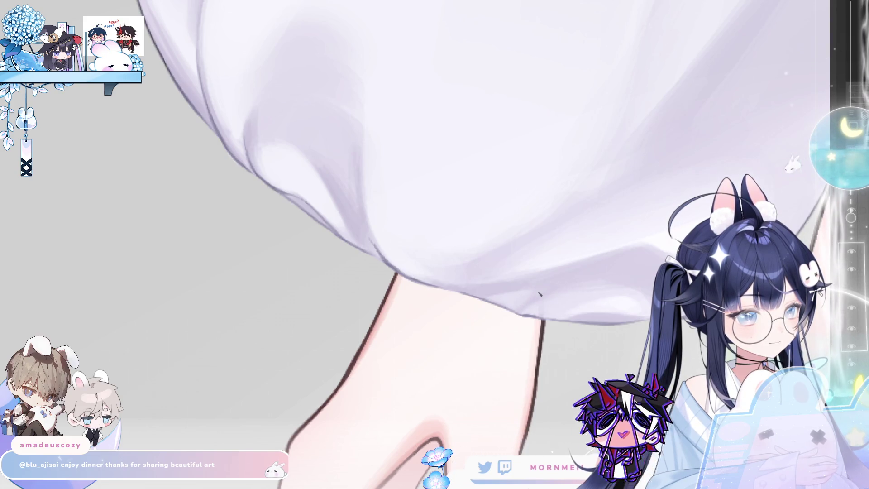
Pan across the sleeve cuff, mirroring the canvas view and shrinking the brush to a small size
{"action": "left_click_drag", "start_coordinate": [539, 293], "coordinate": [457, 308]}
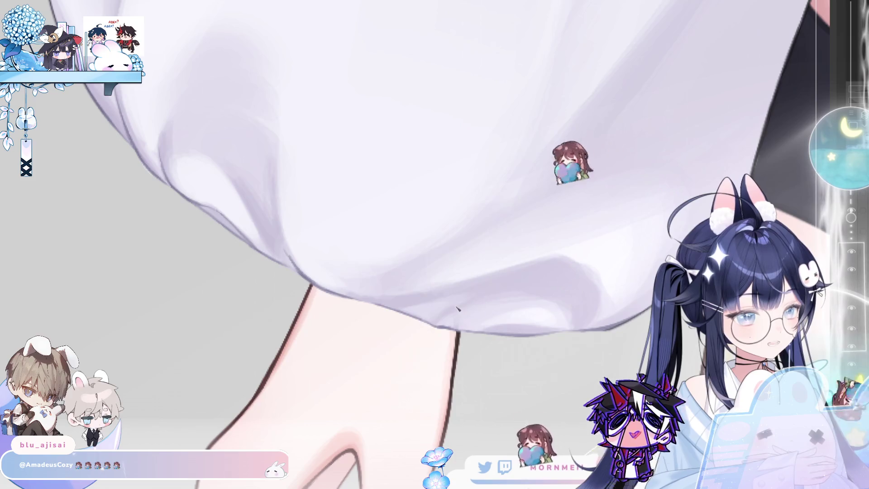
{"action": "scroll", "coordinate": [498, 285], "scroll_direction": "up", "scroll_amount": 2}
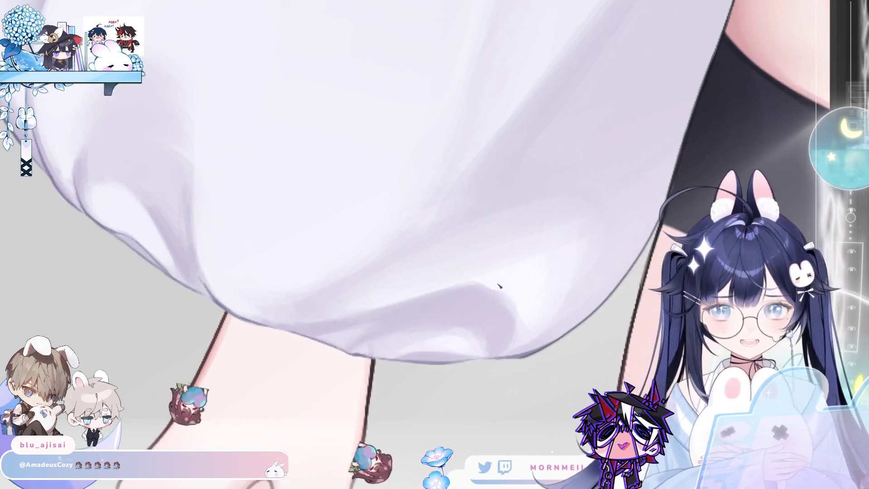
{"action": "key", "text": "m"}
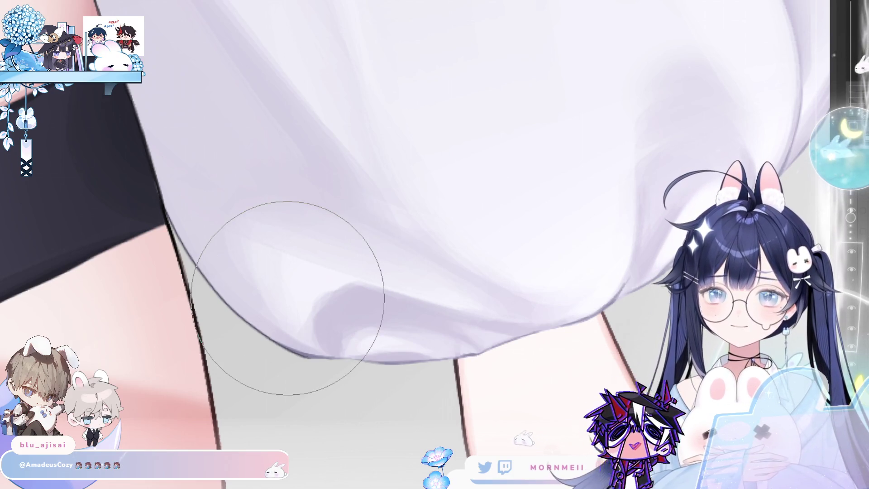
{"action": "mouse_move", "coordinate": [320, 290]}
{"action": "left_mouse_down"}
{"action": "mouse_move", "coordinate": [290, 310]}
{"action": "mouse_move", "coordinate": [273, 300]}
{"action": "left_mouse_up"}
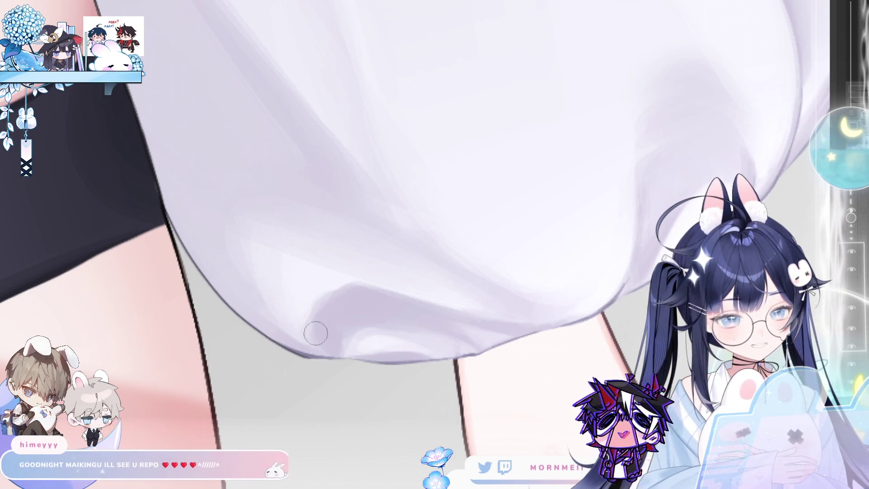
{"action": "key", "text": "h"}
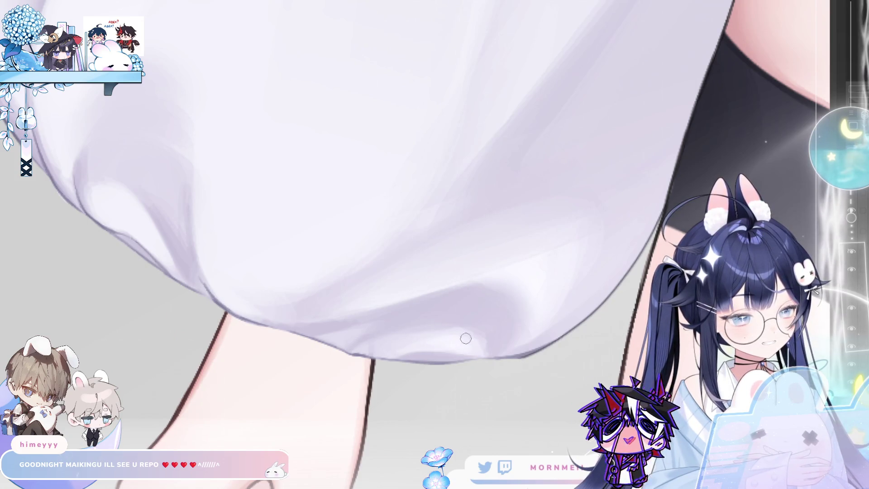
Fine-tune the brush size with the bracket keys while zooming around the skirt
{"action": "key", "text": "]"}
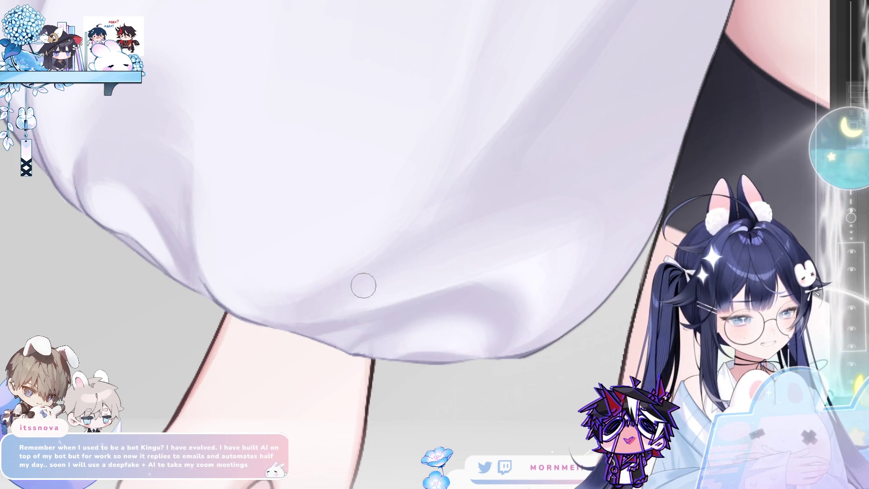
{"action": "key", "text": "]"}
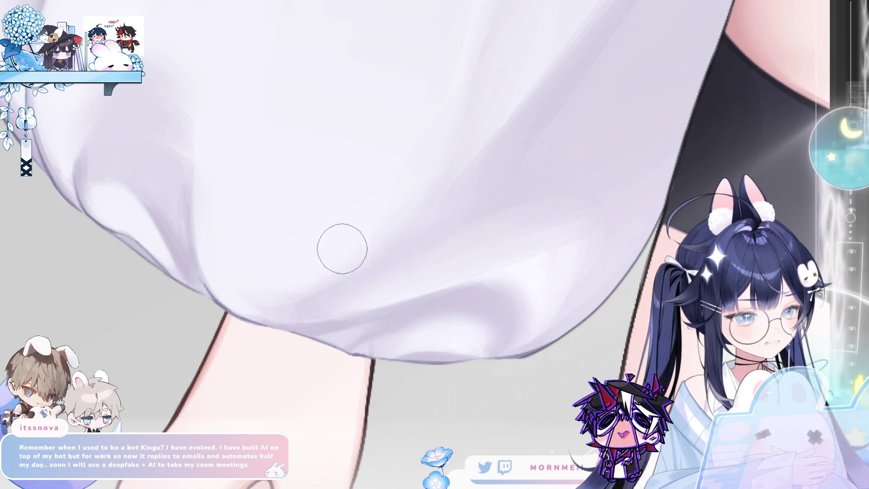
{"action": "key", "text": "["}
{"action": "key", "text": "["}
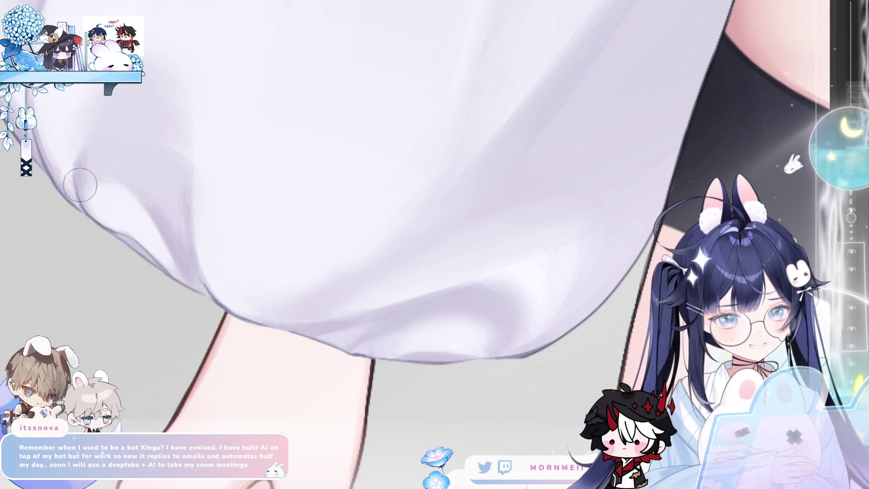
{"action": "scroll", "coordinate": [145, 193], "scroll_direction": "up", "scroll_amount": 1}
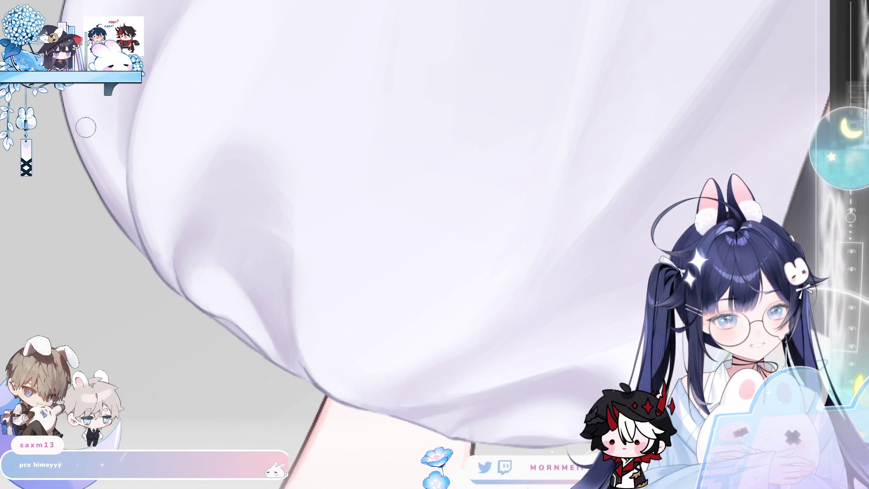
{"action": "scroll", "coordinate": [133, 196], "scroll_direction": "up", "scroll_amount": 2}
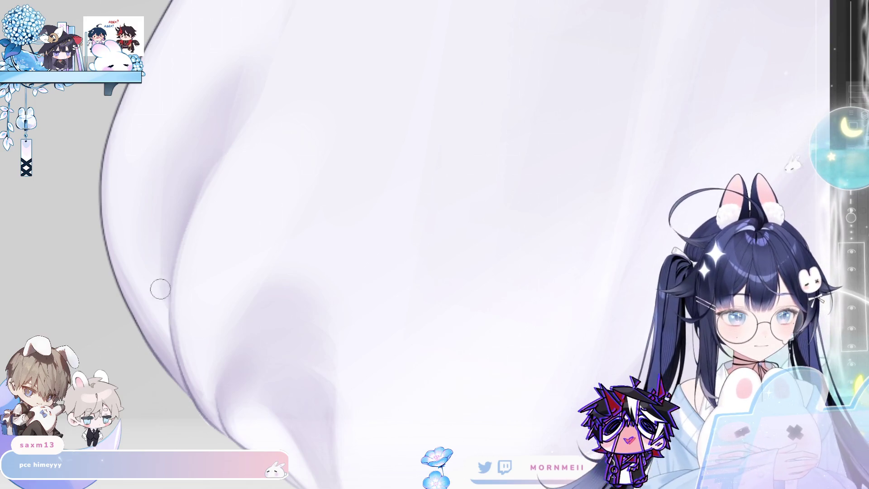
{"action": "scroll", "coordinate": [362, 276], "scroll_direction": "down", "scroll_amount": 2}
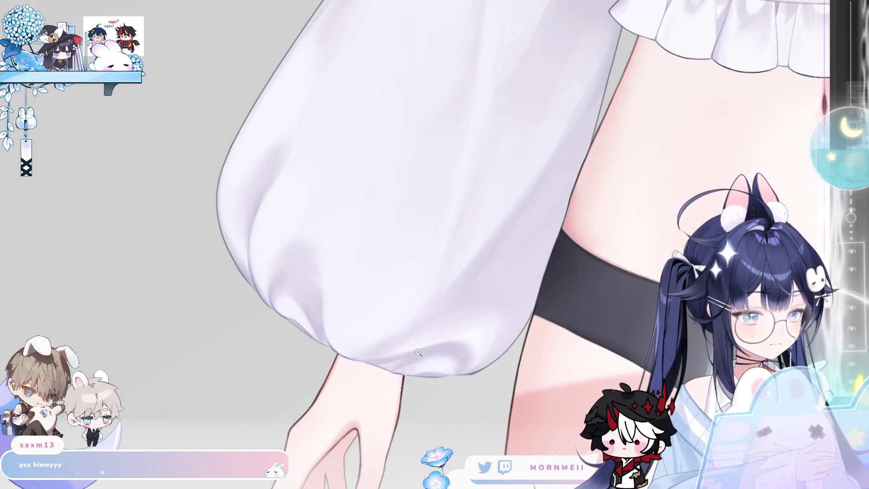
{"action": "scroll", "coordinate": [419, 352], "scroll_direction": "up", "scroll_amount": 2}
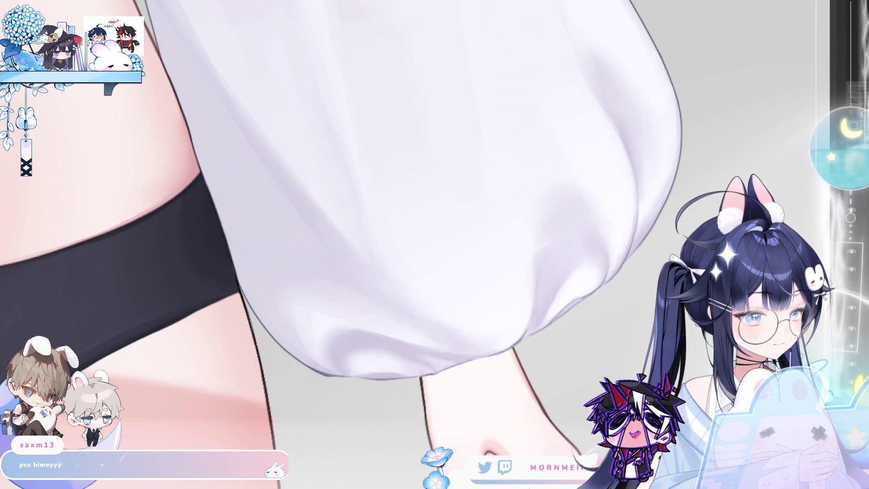
Toggle the ruffled cloth layer to compare, then hide the puffy sleeve to reveal the skirt
{"action": "key", "text": "ctrl+z"}
{"action": "key", "text": "ctrl+y"}
{"action": "key", "text": "ctrl+z"}
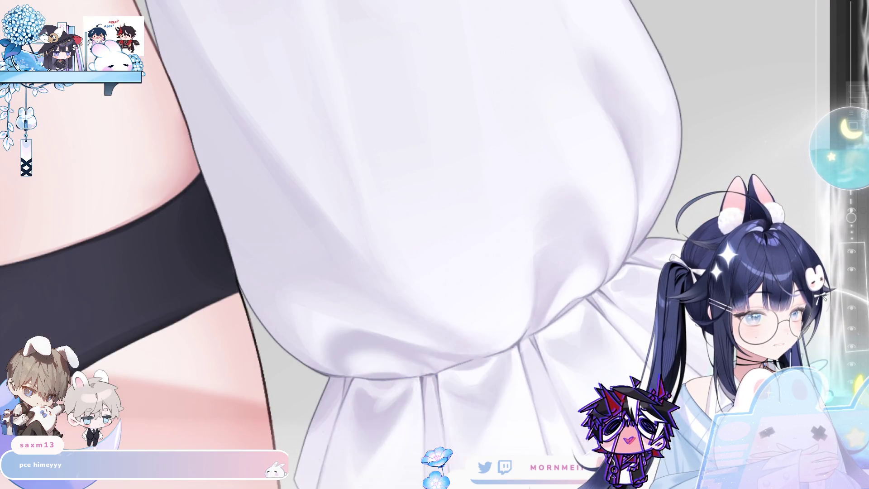
{"action": "key", "text": "ctrl+z"}
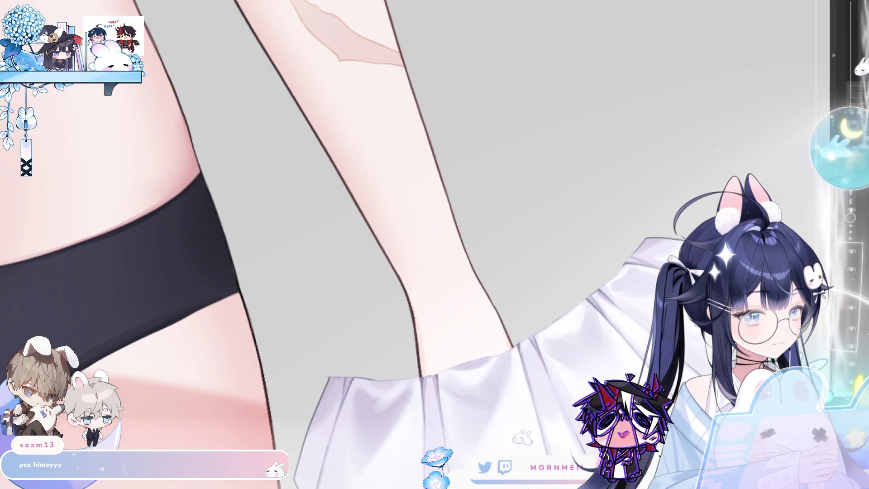
{"action": "scroll", "coordinate": [435, 244], "scroll_direction": "up", "scroll_amount": 2}
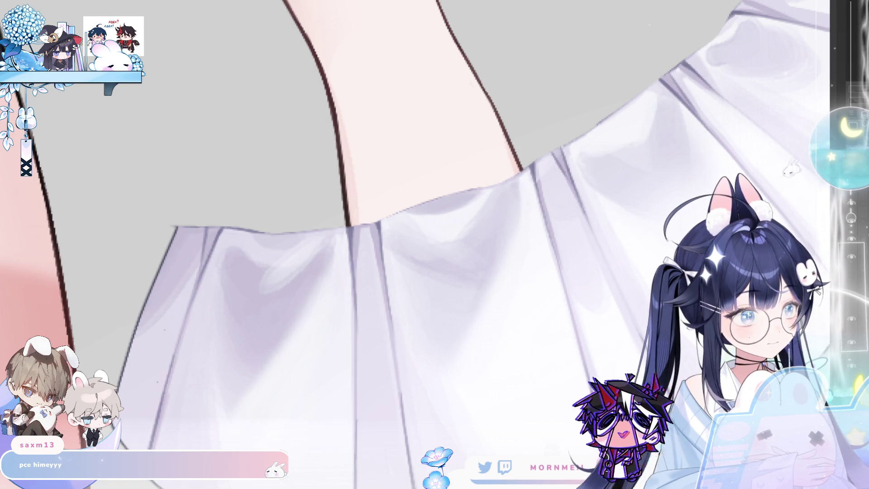
Switch the background to white and paint grey shading along the overskirt's upper edge by the leg
{"action": "key", "text": "ctrl+z"}
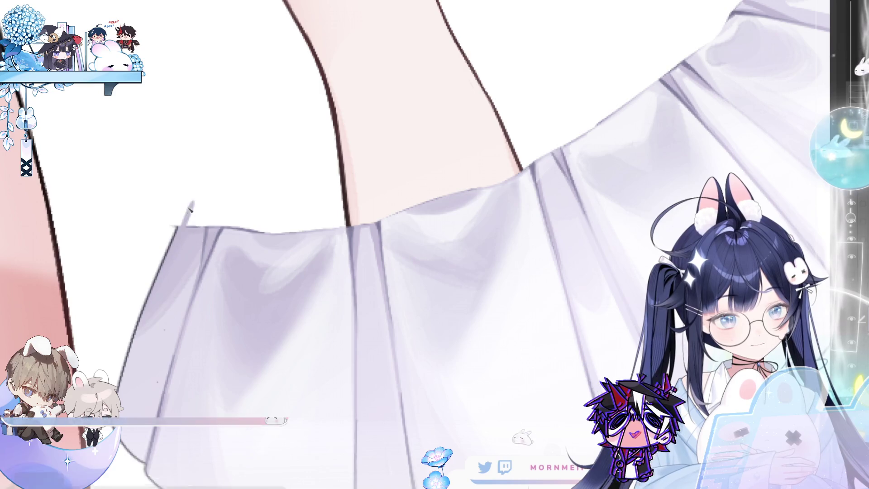
{"action": "left_click_drag", "start_coordinate": [176, 226], "coordinate": [205, 197]}
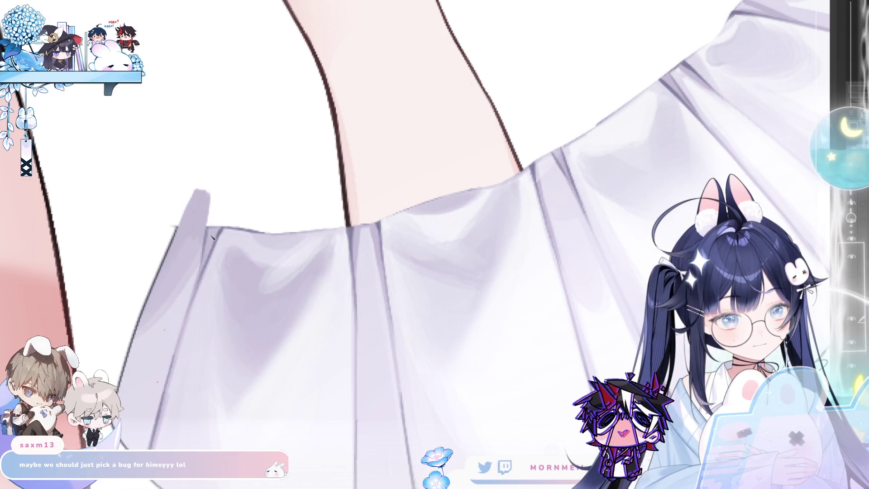
{"action": "left_click_drag", "start_coordinate": [230, 198], "coordinate": [220, 235]}
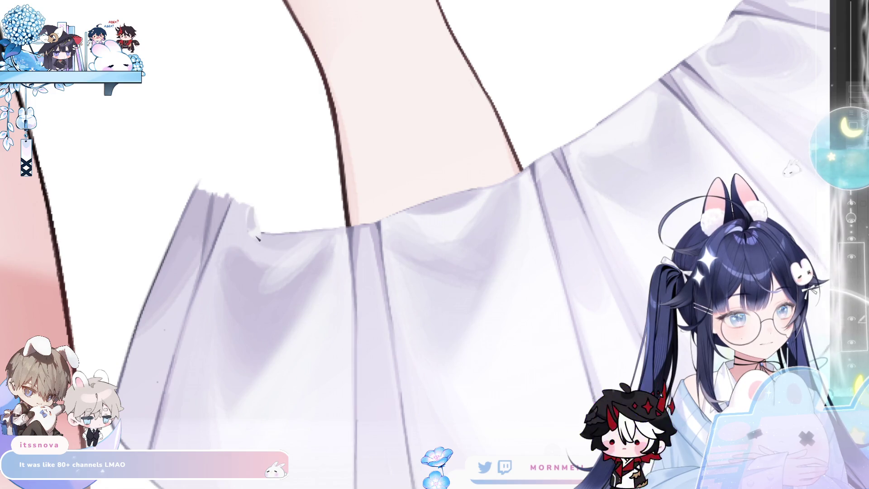
{"action": "mouse_move", "coordinate": [254, 211]}
{"action": "left_mouse_down"}
{"action": "mouse_move", "coordinate": [271, 229]}
{"action": "mouse_move", "coordinate": [308, 217]}
{"action": "left_mouse_up"}
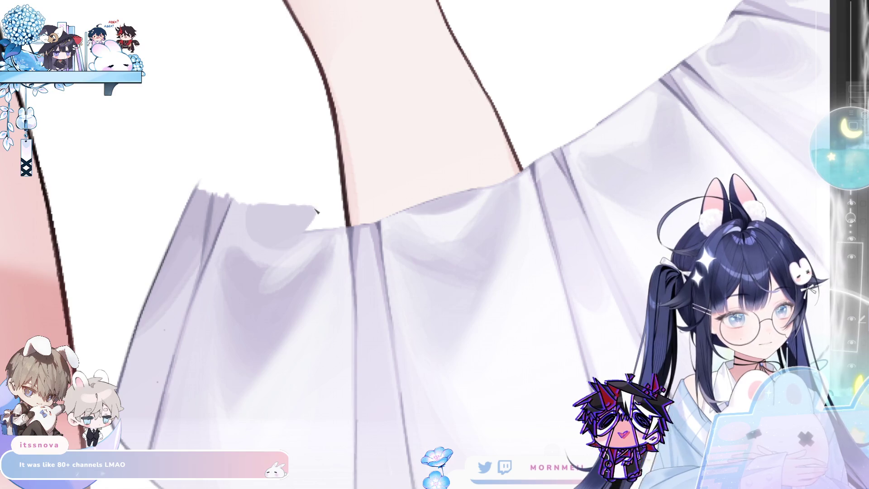
{"action": "left_click_drag", "start_coordinate": [317, 231], "coordinate": [329, 214]}
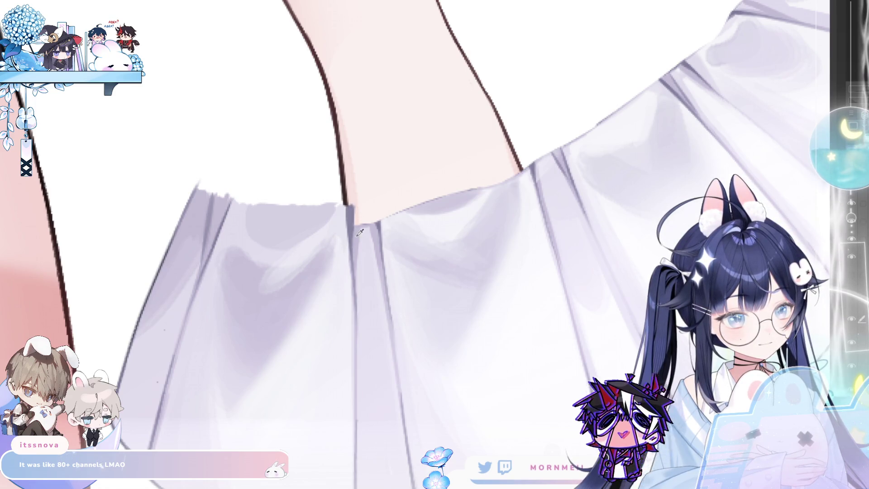
{"action": "mouse_move", "coordinate": [356, 245]}
{"action": "left_mouse_down"}
{"action": "mouse_move", "coordinate": [361, 213]}
{"action": "mouse_move", "coordinate": [378, 230]}
{"action": "left_mouse_up"}
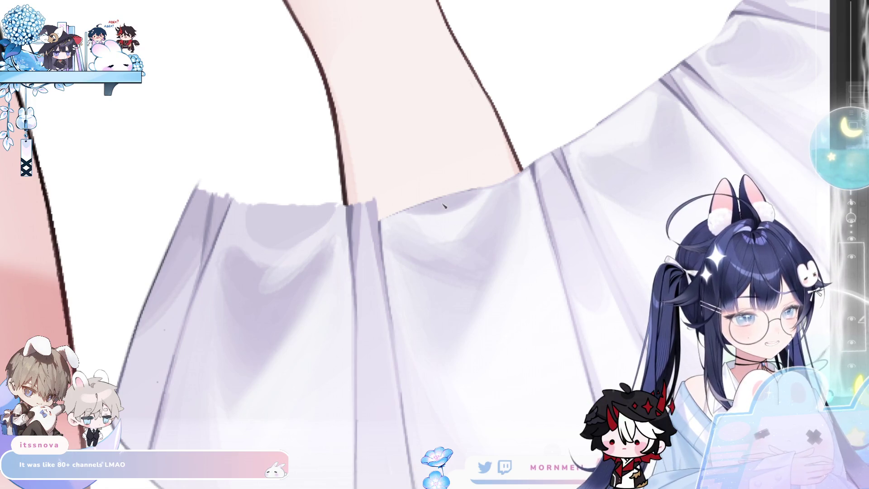
Pan the view to show more skirt and hide the white overskirt layer
{"action": "left_click_drag", "start_coordinate": [436, 214], "coordinate": [358, 252]}
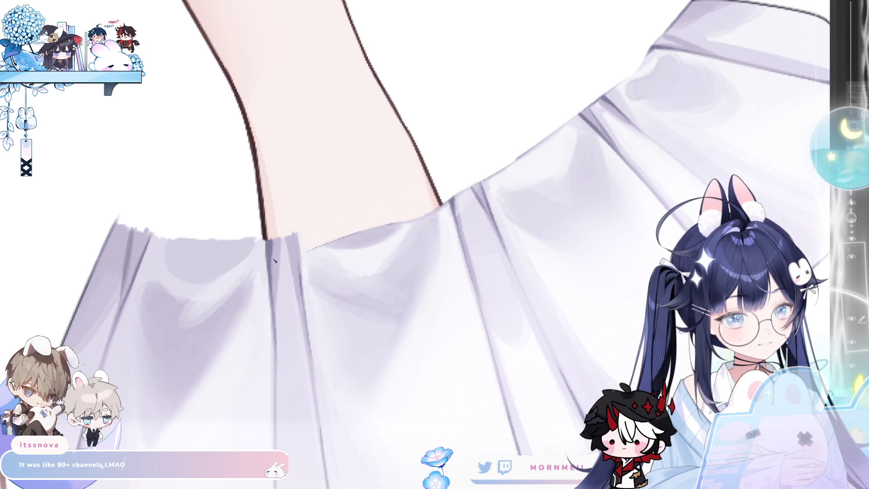
{"action": "left_click_drag", "start_coordinate": [402, 192], "coordinate": [355, 220]}
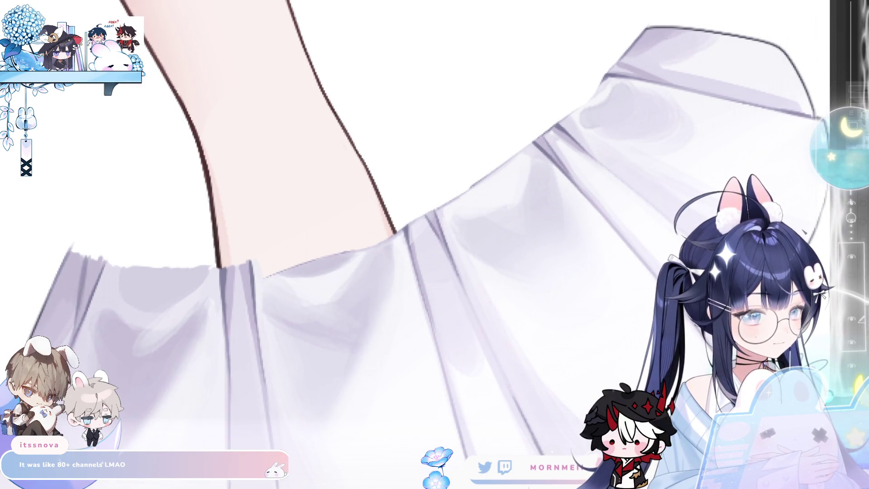
{"action": "left_click", "coordinate": [860, 249]}
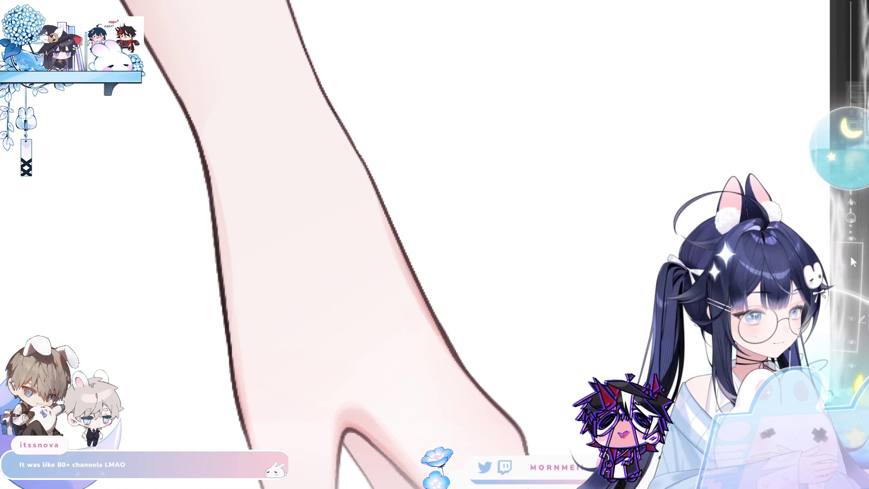
Show the overskirt, hide the arm layer, and paint lavender shading along the skirt edge and drapery
{"action": "left_click", "coordinate": [858, 253]}
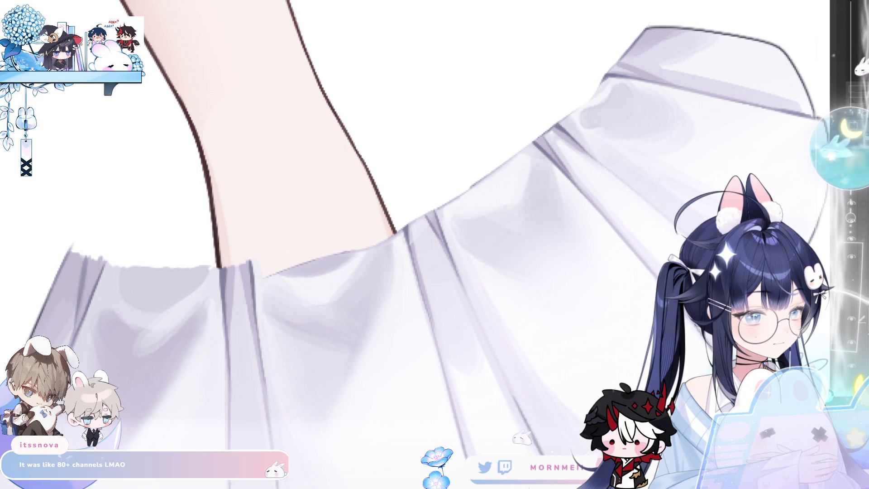
{"action": "left_click", "coordinate": [859, 319]}
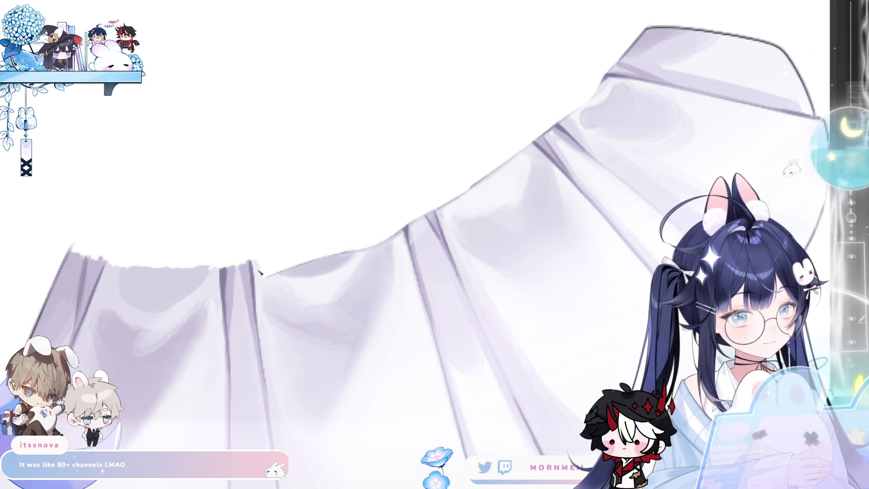
{"action": "mouse_move", "coordinate": [260, 272]}
{"action": "left_mouse_down"}
{"action": "mouse_move", "coordinate": [369, 228]}
{"action": "mouse_move", "coordinate": [349, 247]}
{"action": "mouse_move", "coordinate": [264, 278]}
{"action": "left_mouse_up"}
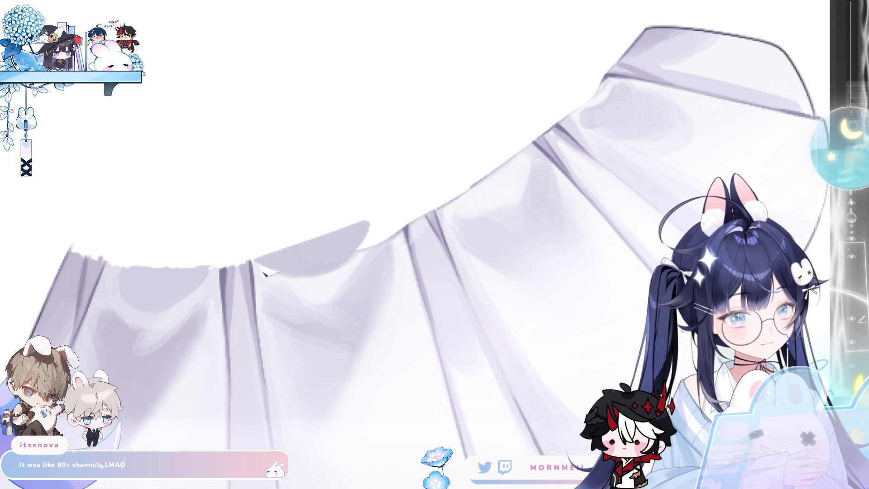
{"action": "key", "text": "m"}
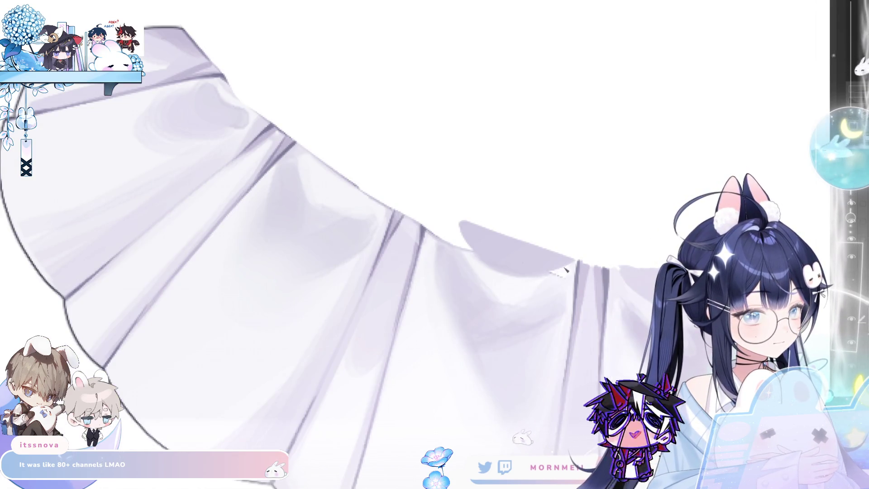
{"action": "key", "text": "m"}
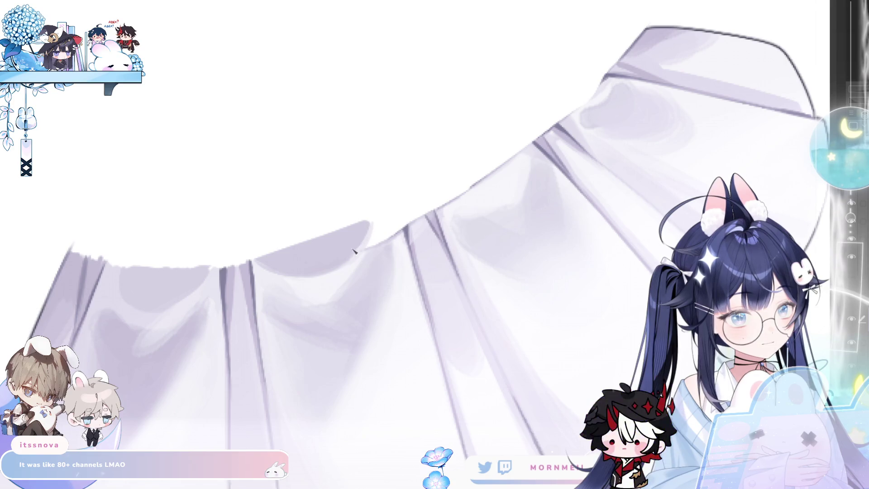
{"action": "left_click_drag", "start_coordinate": [374, 230], "coordinate": [404, 251]}
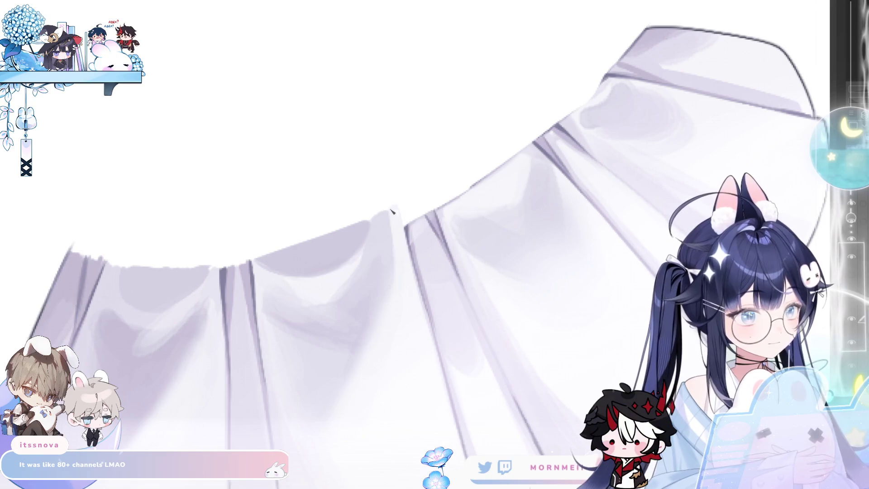
{"action": "left_click_drag", "start_coordinate": [413, 229], "coordinate": [365, 240]}
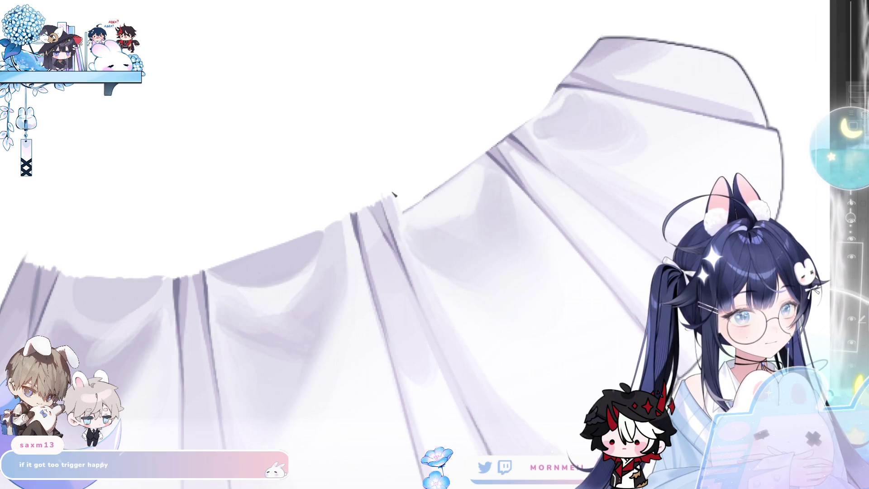
Tint the bright white patch on the drapery light lavender and dab light paint onto the folds
{"action": "left_click_drag", "start_coordinate": [418, 169], "coordinate": [492, 134]}
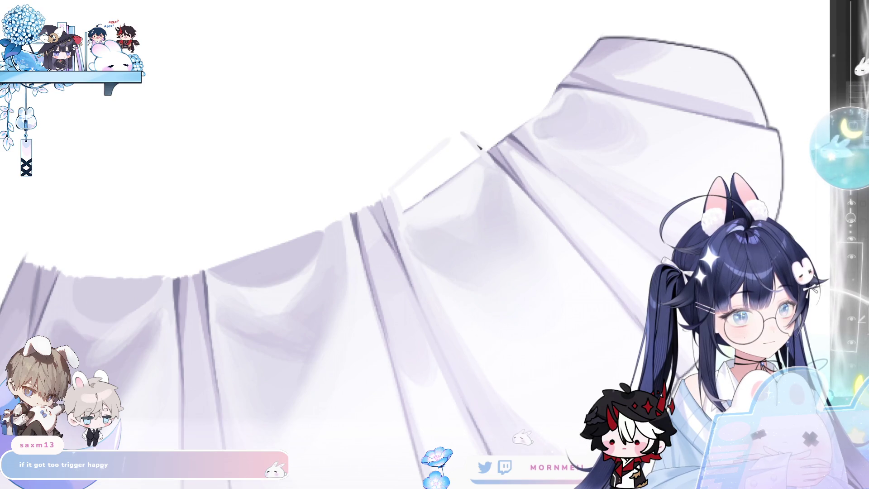
{"action": "left_click_drag", "start_coordinate": [462, 136], "coordinate": [427, 164]}
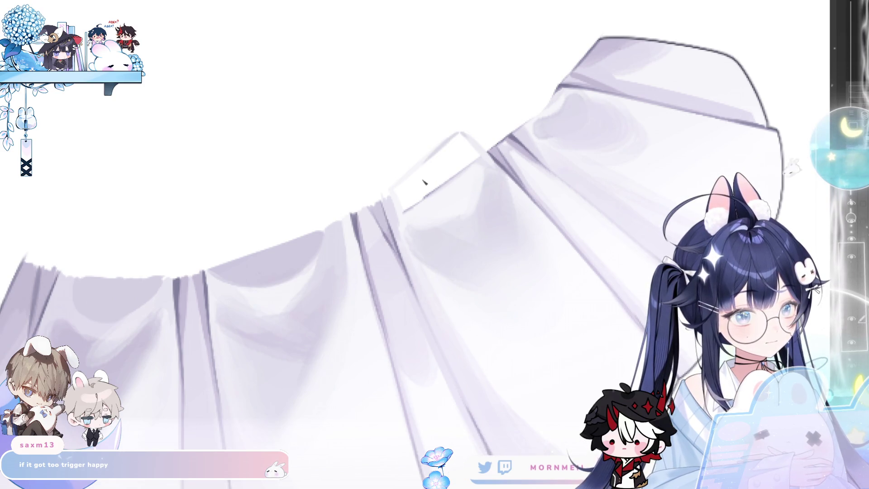
{"action": "left_click", "coordinate": [424, 182]}
{"action": "left_click_drag", "start_coordinate": [415, 211], "coordinate": [473, 167]}
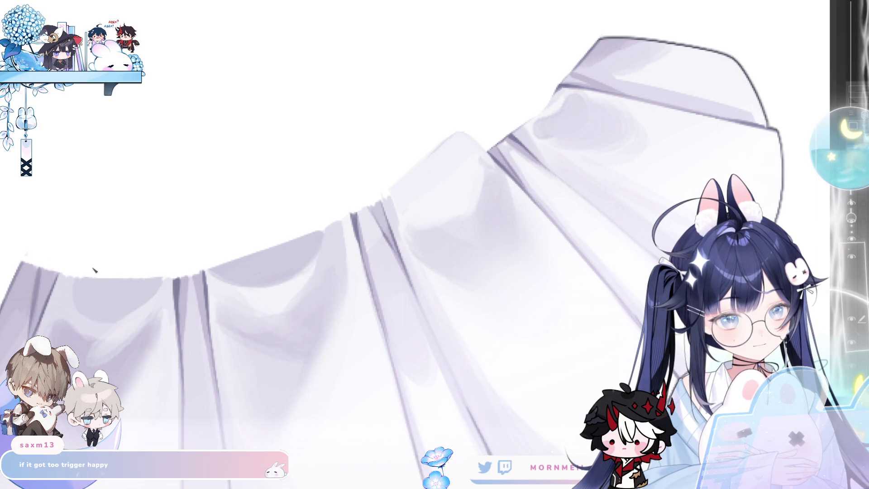
{"action": "left_click", "coordinate": [431, 142]}
{"action": "left_click", "coordinate": [440, 141]}
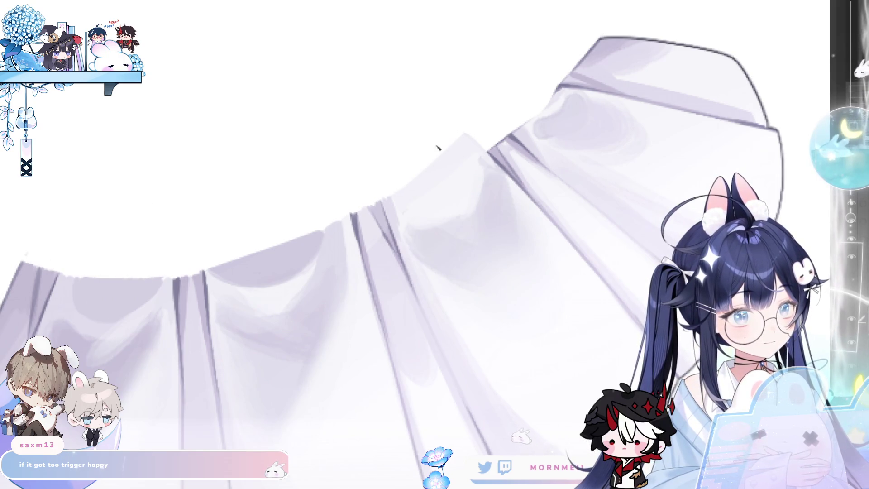
{"action": "left_click_drag", "start_coordinate": [447, 163], "coordinate": [344, 232]}
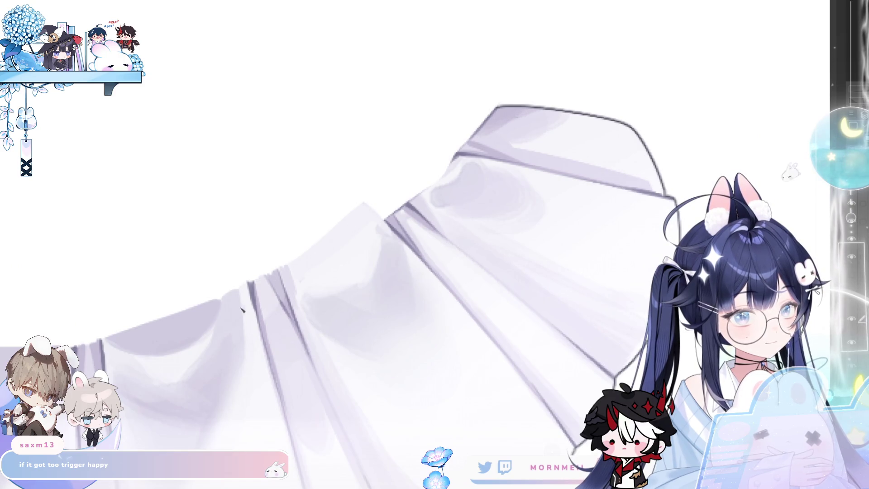
{"action": "left_click_drag", "start_coordinate": [242, 310], "coordinate": [333, 255]}
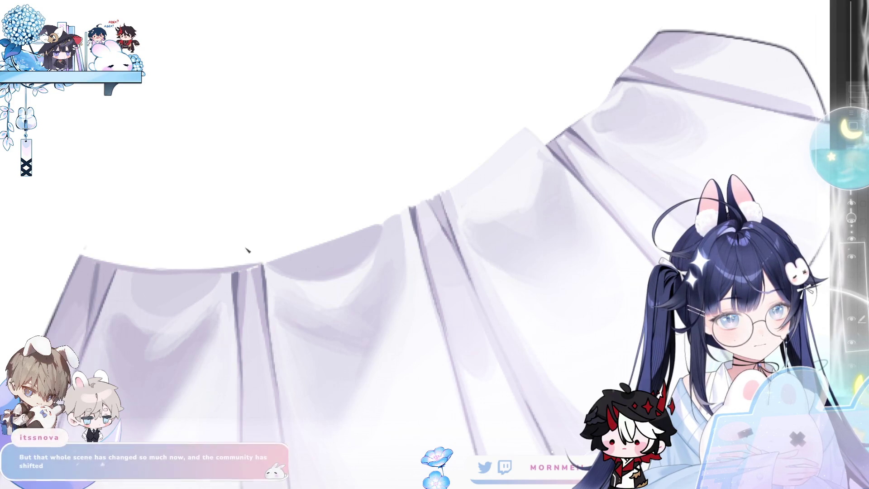
{"action": "mouse_move", "coordinate": [500, 140]}
{"action": "left_mouse_down"}
{"action": "mouse_move", "coordinate": [534, 96]}
{"action": "mouse_move", "coordinate": [333, 236]}
{"action": "mouse_move", "coordinate": [312, 234]}
{"action": "left_mouse_up"}
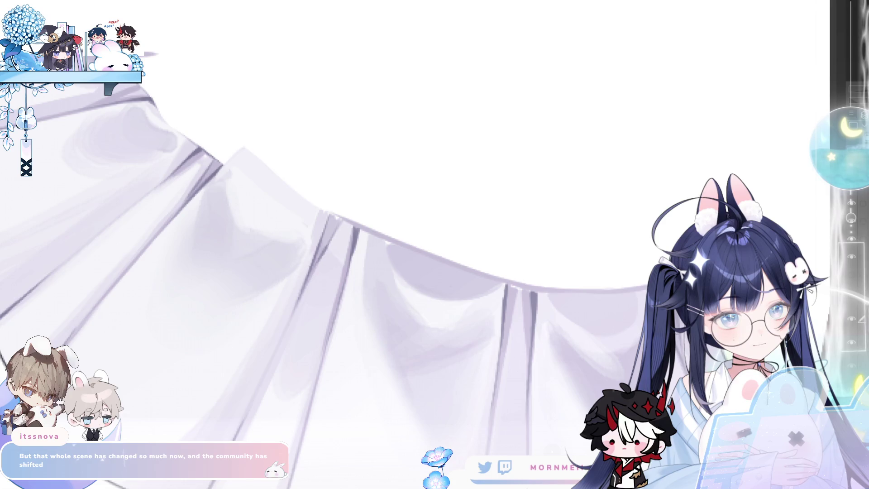
Draw a dark outline with a lavender band along the drapery's top edge and fill the band gap purple
{"action": "left_click_drag", "start_coordinate": [159, 57], "coordinate": [322, 200]}
{"action": "left_click_drag", "start_coordinate": [256, 153], "coordinate": [367, 226]}
{"action": "left_click_drag", "start_coordinate": [214, 139], "coordinate": [195, 101]}
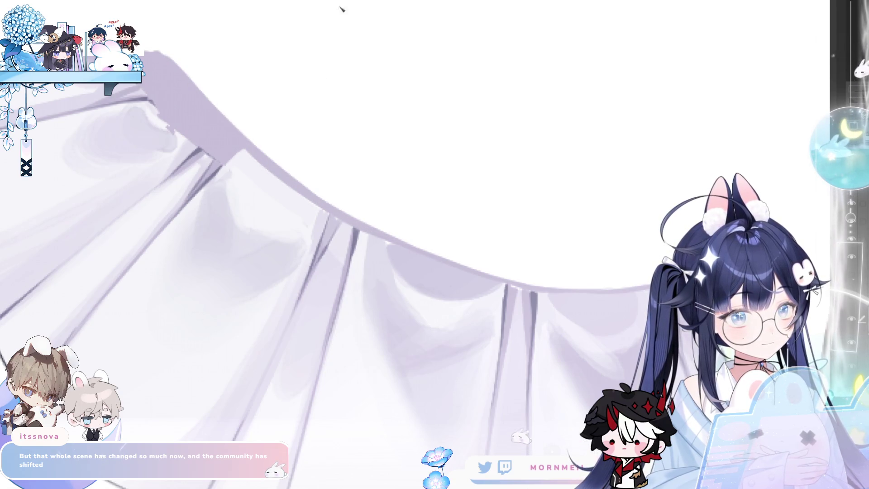
{"action": "key", "text": "m"}
{"action": "left_click_drag", "start_coordinate": [448, 249], "coordinate": [335, 267]}
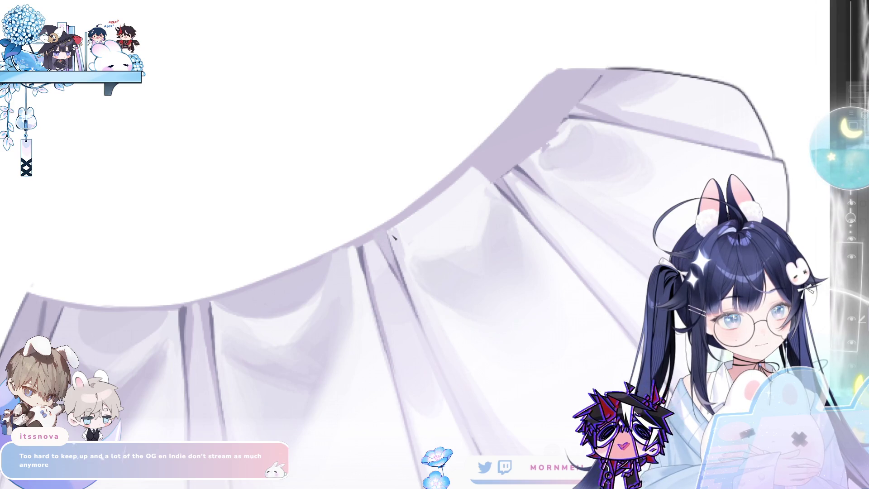
{"action": "left_click_drag", "start_coordinate": [573, 118], "coordinate": [425, 168]}
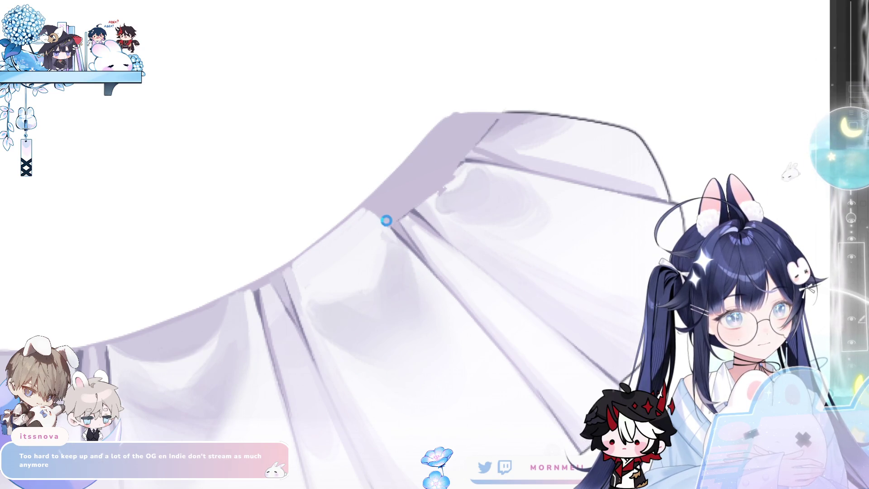
{"action": "left_click_drag", "start_coordinate": [367, 208], "coordinate": [380, 218]}
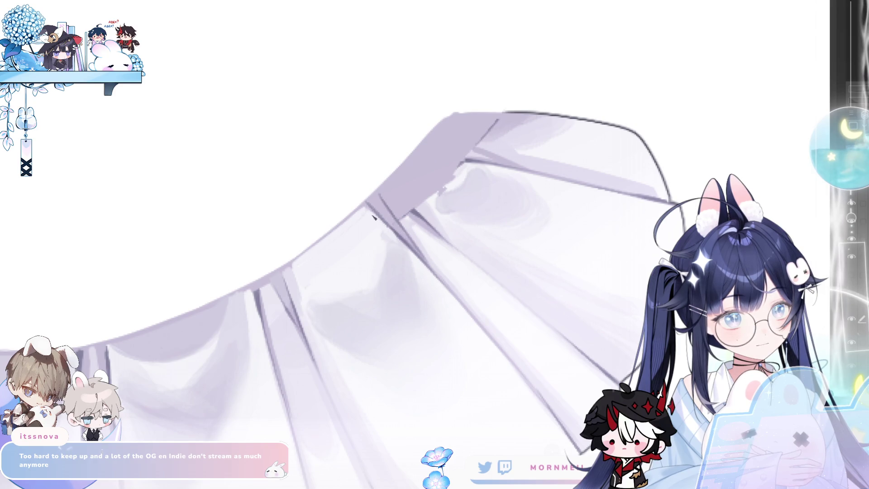
{"action": "key", "text": "ctrl+bracketleft"}
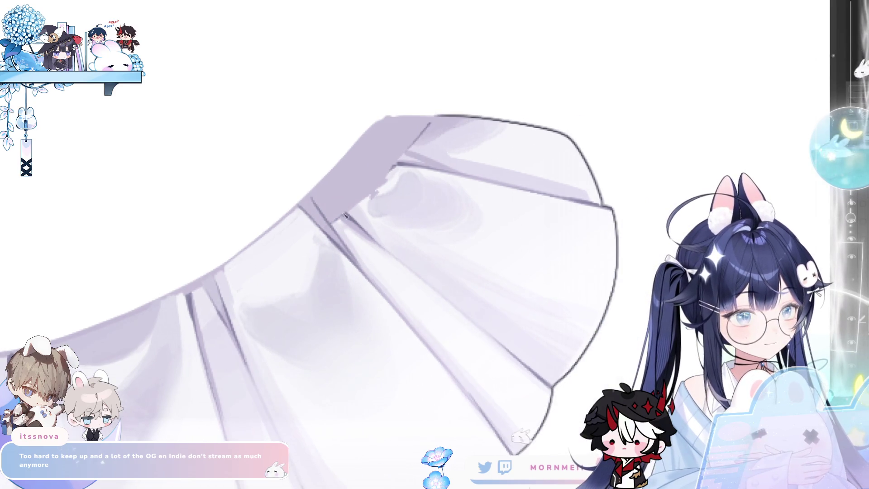
Darken the band's edge purple and lighten the grey shading and dark lines on the upper band
{"action": "left_click_drag", "start_coordinate": [333, 220], "coordinate": [316, 202]}
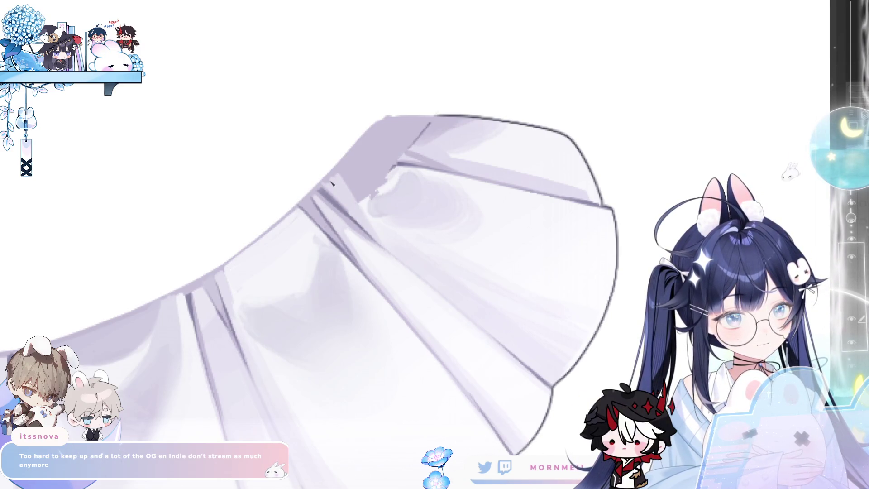
{"action": "left_click_drag", "start_coordinate": [369, 217], "coordinate": [345, 229]}
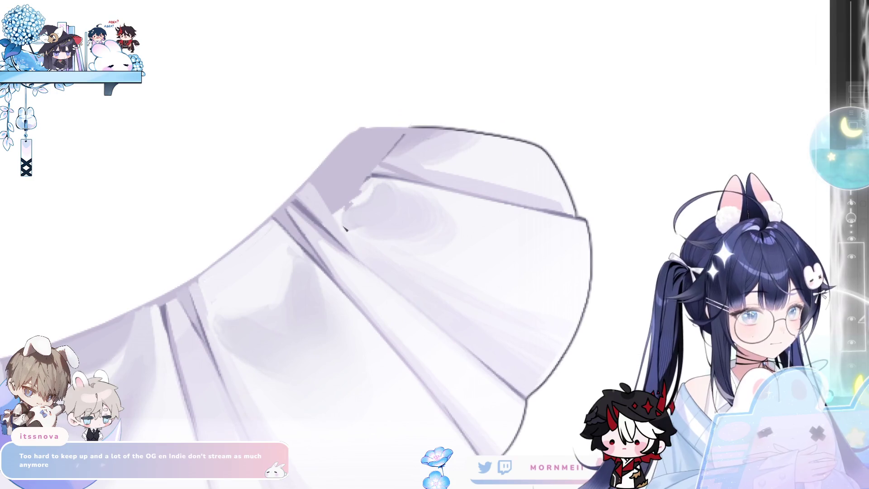
{"action": "mouse_move", "coordinate": [333, 199]}
{"action": "left_mouse_down"}
{"action": "mouse_move", "coordinate": [337, 214]}
{"action": "mouse_move", "coordinate": [319, 188]}
{"action": "mouse_move", "coordinate": [338, 217]}
{"action": "mouse_move", "coordinate": [330, 185]}
{"action": "left_mouse_up"}
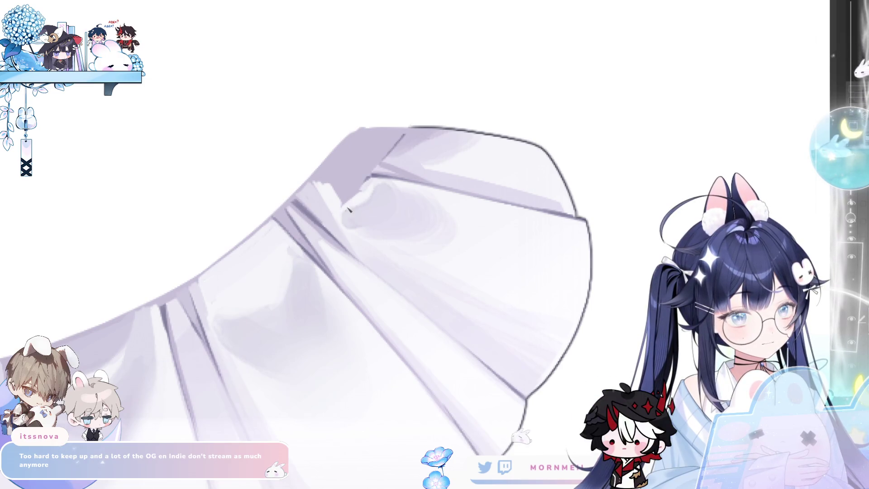
{"action": "mouse_move", "coordinate": [360, 196]}
{"action": "left_mouse_down"}
{"action": "mouse_move", "coordinate": [366, 181]}
{"action": "mouse_move", "coordinate": [337, 177]}
{"action": "mouse_move", "coordinate": [356, 197]}
{"action": "left_mouse_up"}
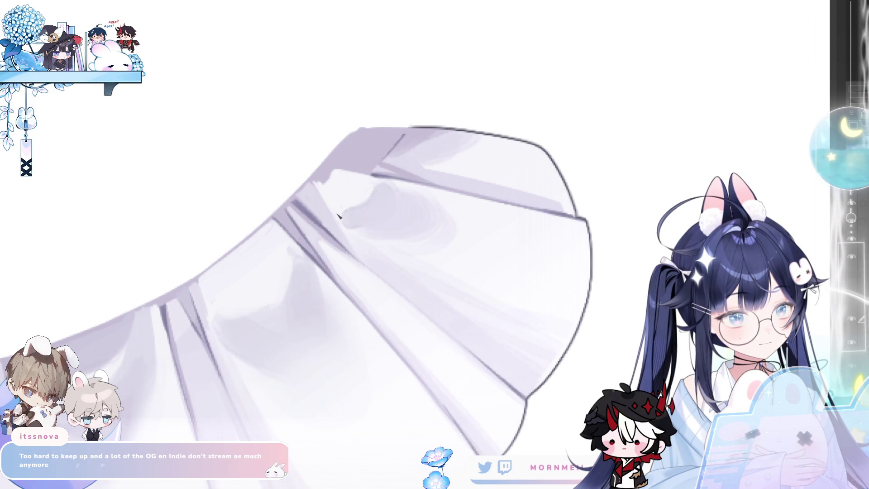
{"action": "left_click_drag", "start_coordinate": [358, 218], "coordinate": [358, 232]}
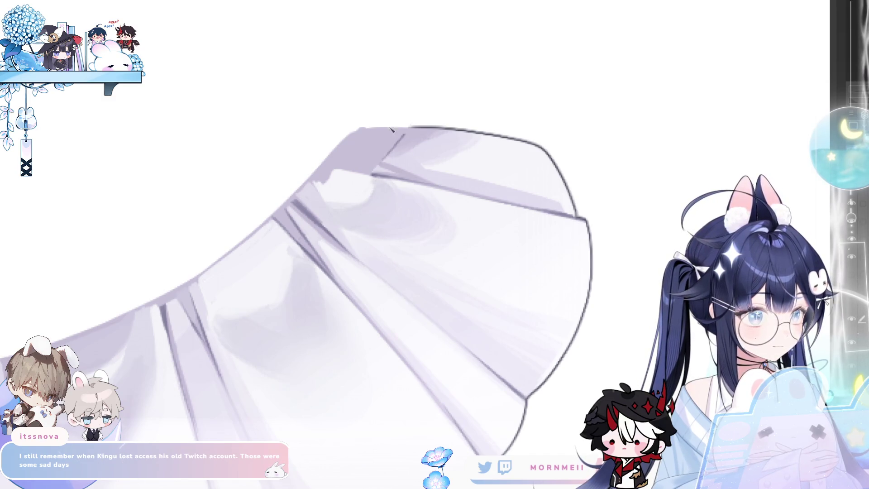
Trace a dark line along the band's lower edge, soften it, and mirror the canvas
{"action": "left_click_drag", "start_coordinate": [338, 191], "coordinate": [295, 237]}
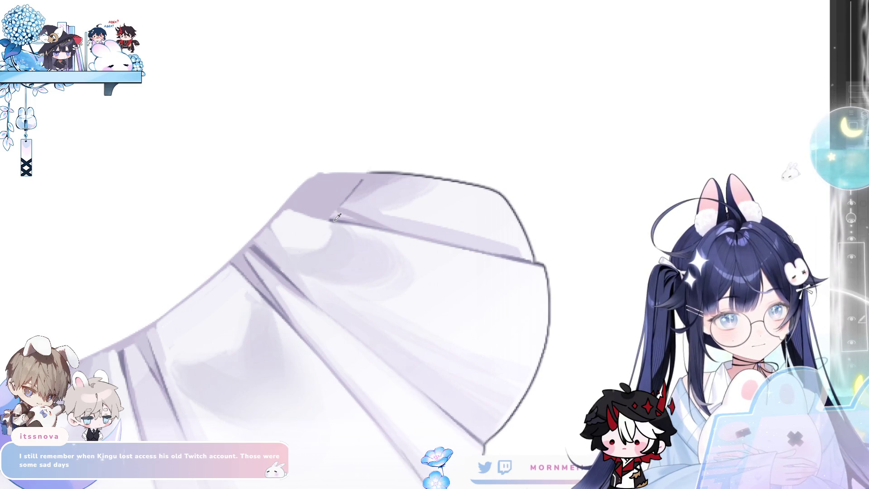
{"action": "left_click_drag", "start_coordinate": [287, 209], "coordinate": [337, 222]}
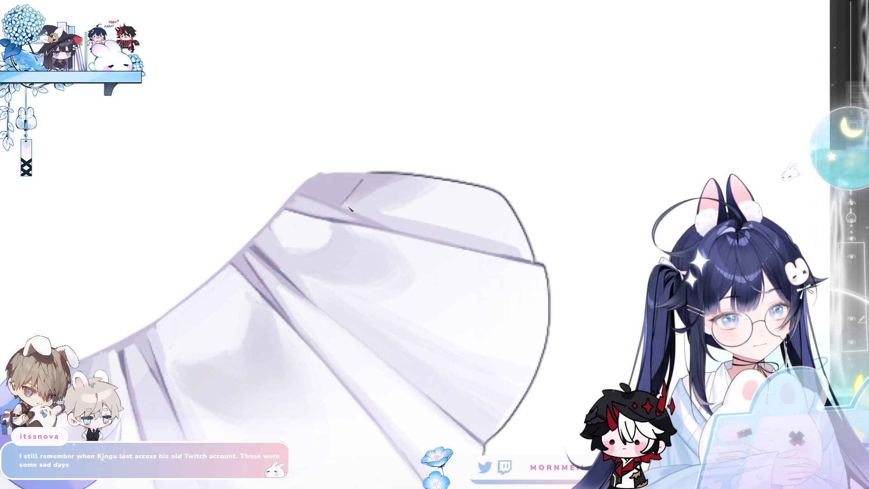
{"action": "mouse_move", "coordinate": [345, 207]}
{"action": "left_mouse_down"}
{"action": "mouse_move", "coordinate": [330, 194]}
{"action": "mouse_move", "coordinate": [357, 182]}
{"action": "mouse_move", "coordinate": [312, 194]}
{"action": "left_mouse_up"}
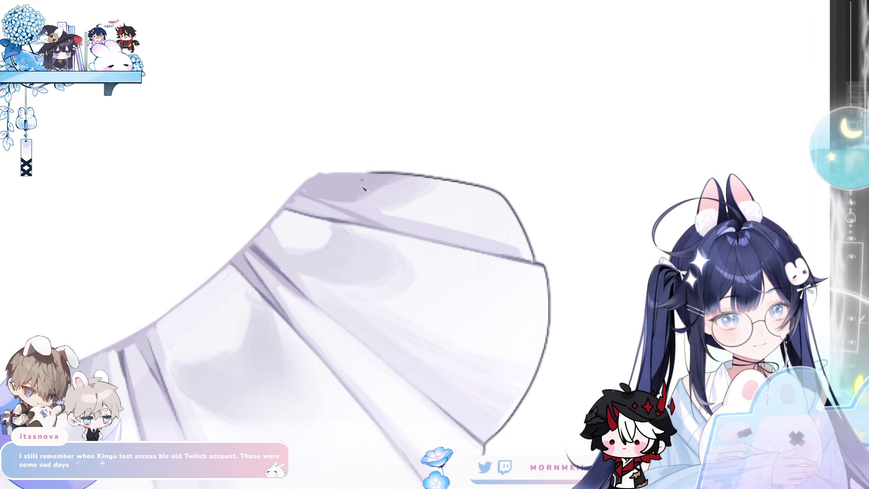
{"action": "key", "text": "h"}
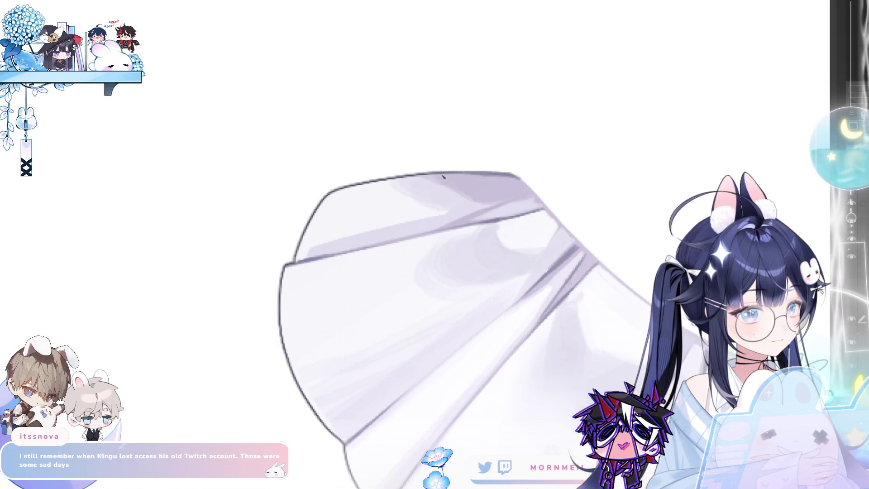
{"action": "key", "text": "m"}
{"action": "key", "text": "m"}
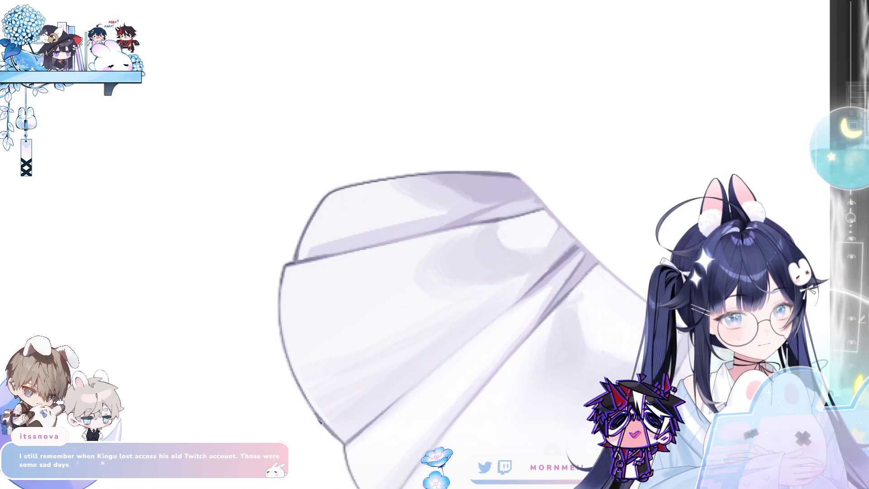
{"action": "left_click_drag", "start_coordinate": [335, 435], "coordinate": [254, 279]}
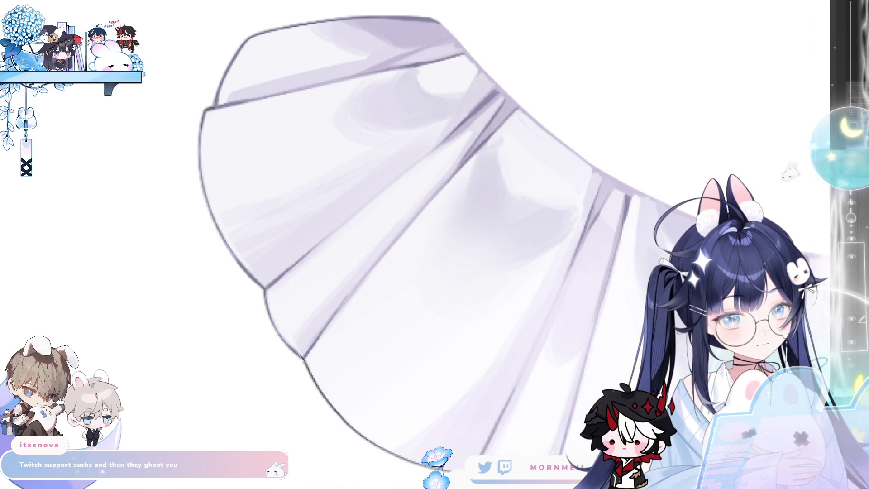
{"action": "mouse_move", "coordinate": [348, 375]}
{"action": "left_mouse_down"}
{"action": "mouse_move", "coordinate": [337, 386]}
{"action": "mouse_move", "coordinate": [303, 345]}
{"action": "left_mouse_up"}
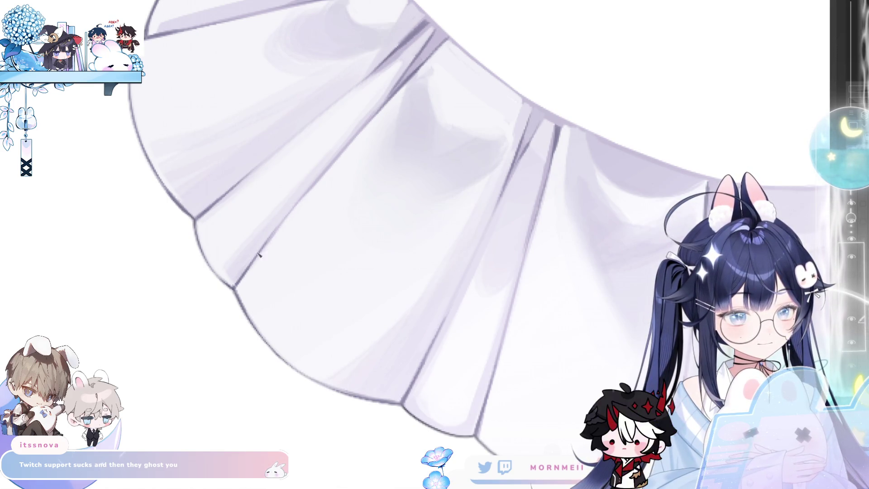
{"action": "left_click_drag", "start_coordinate": [177, 32], "coordinate": [259, 143]}
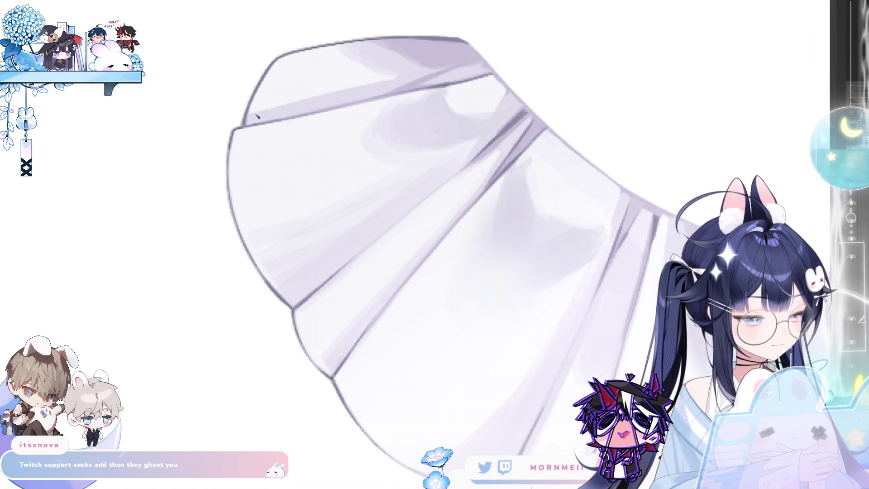
{"action": "mouse_move", "coordinate": [654, 101]}
{"action": "left_mouse_down"}
{"action": "mouse_move", "coordinate": [512, 359]}
{"action": "mouse_move", "coordinate": [328, 173]}
{"action": "left_mouse_up"}
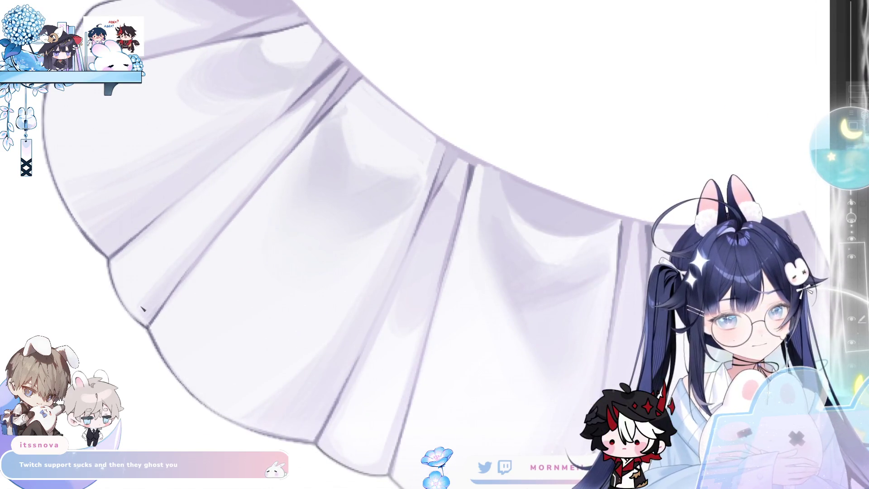
{"action": "left_click_drag", "start_coordinate": [411, 304], "coordinate": [265, 281]}
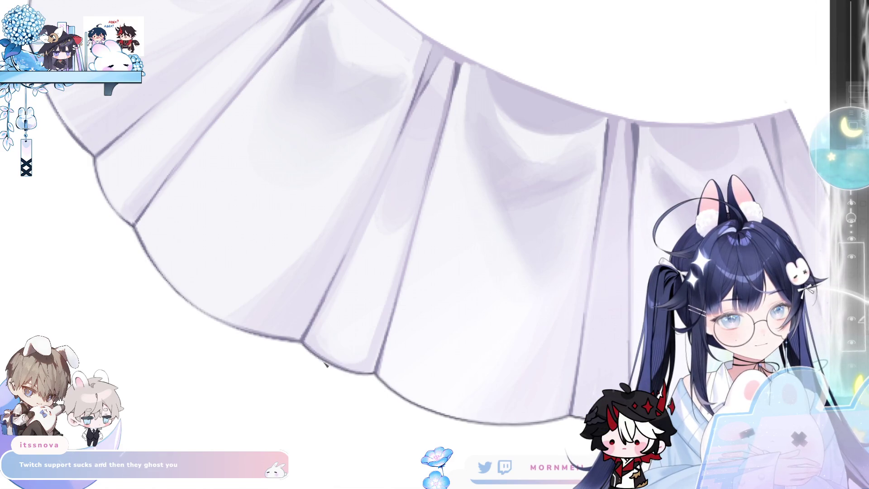
{"action": "left_click_drag", "start_coordinate": [384, 327], "coordinate": [226, 276]}
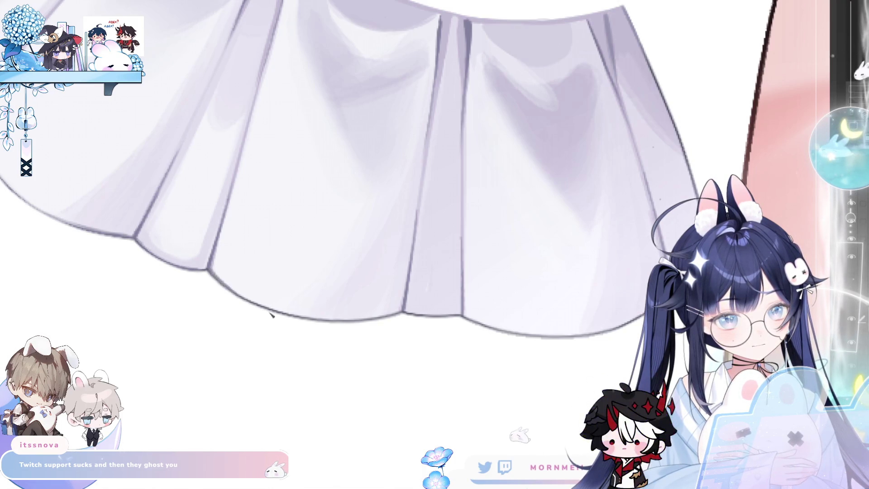
{"action": "mouse_move", "coordinate": [253, 115]}
{"action": "left_mouse_down"}
{"action": "mouse_move", "coordinate": [421, 320]}
{"action": "mouse_move", "coordinate": [284, 281]}
{"action": "left_mouse_up"}
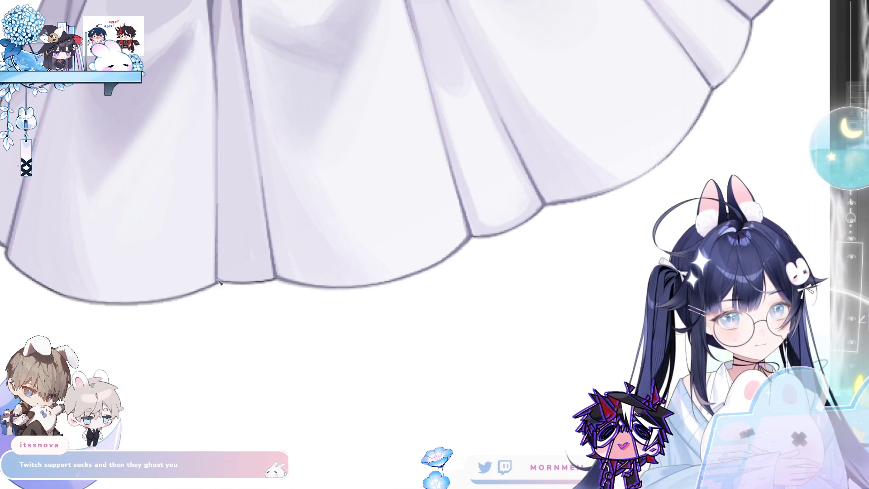
{"action": "left_click_drag", "start_coordinate": [204, 274], "coordinate": [61, 208]}
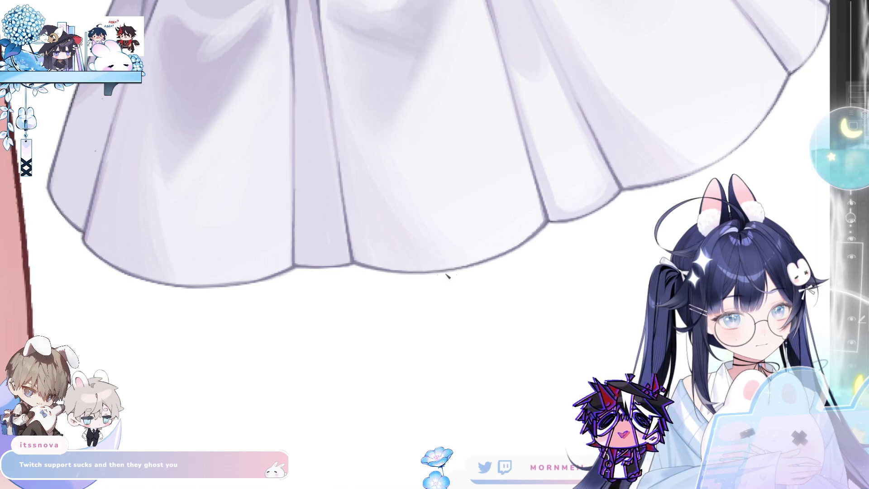
{"action": "key", "text": "h"}
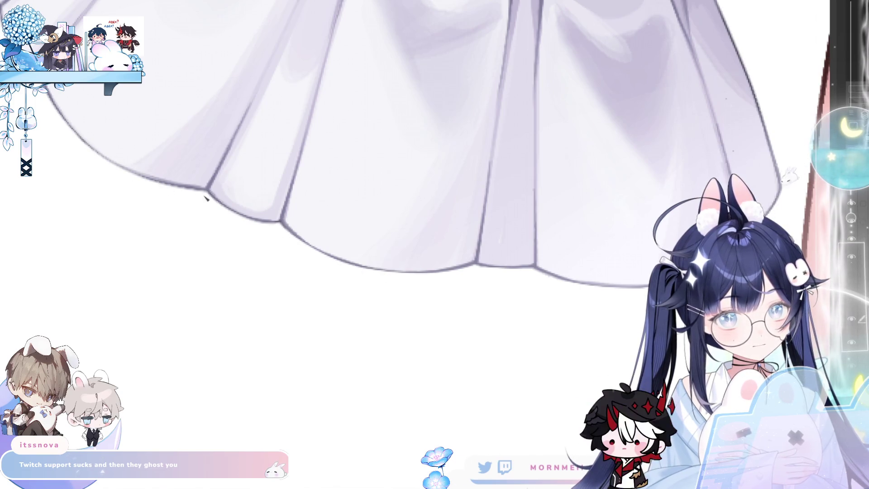
{"action": "mouse_move", "coordinate": [277, 226]}
{"action": "left_mouse_down"}
{"action": "mouse_move", "coordinate": [322, 284]}
{"action": "mouse_move", "coordinate": [188, 265]}
{"action": "left_mouse_up"}
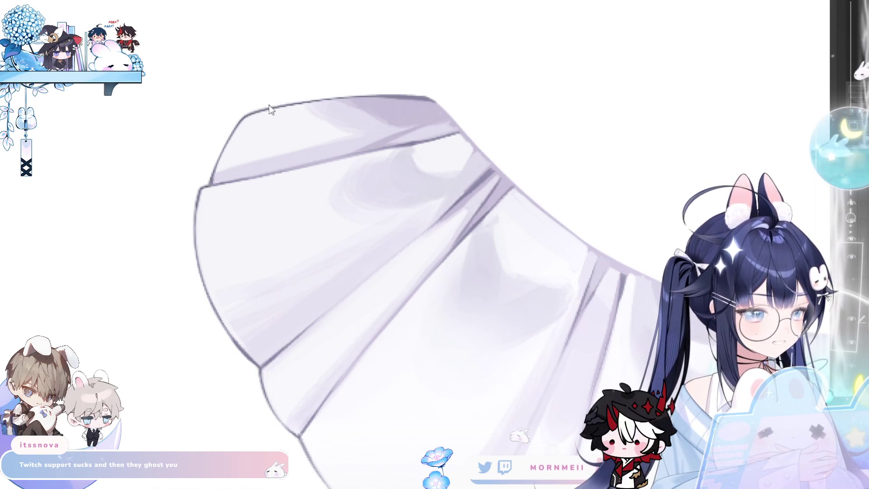
{"action": "scroll", "coordinate": [306, 277], "scroll_direction": "up", "scroll_amount": 3}
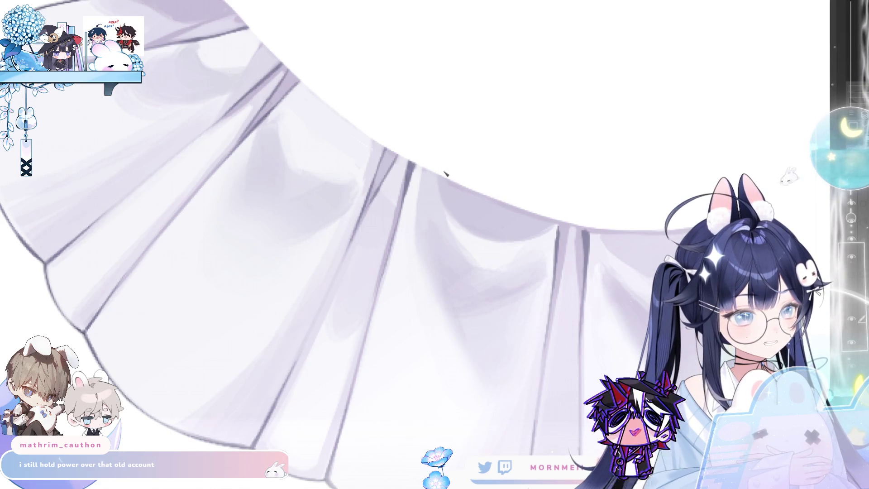
{"action": "left_click_drag", "start_coordinate": [606, 167], "coordinate": [487, 195]}
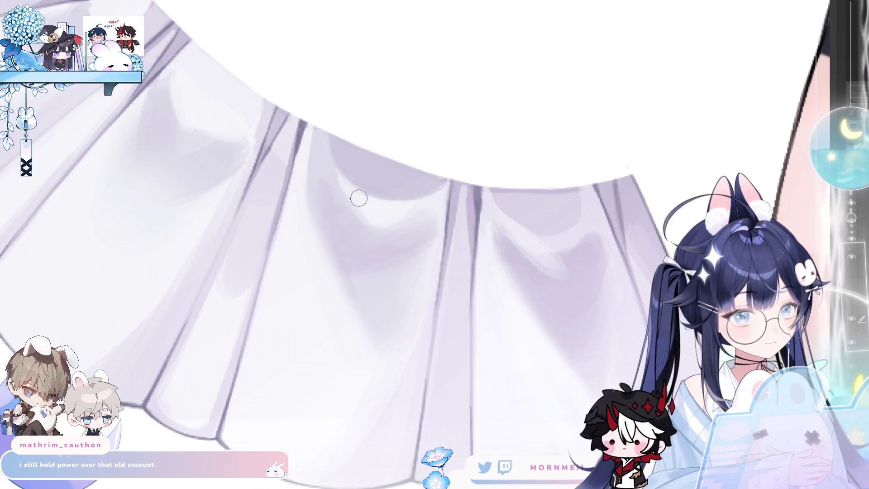
{"action": "key", "text": "End"}
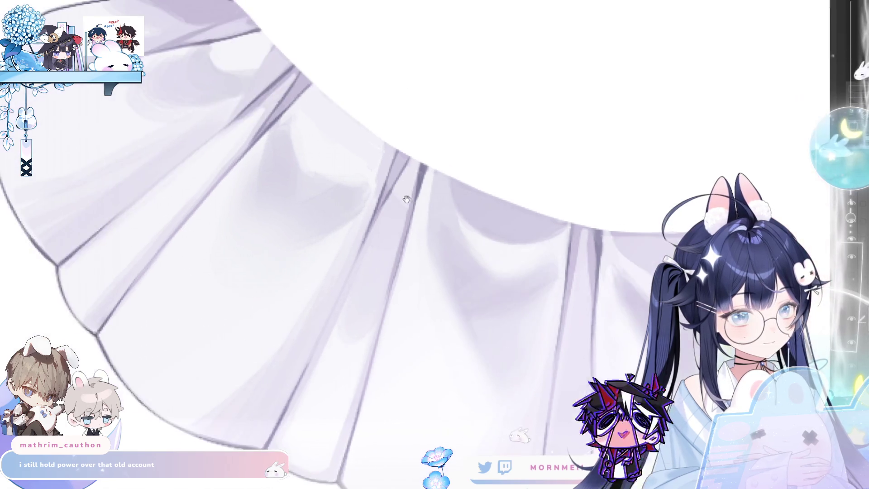
Rotate and zoom the view around the overskirt and shrink the brush to a small size
{"action": "key", "text": "bracketleft"}
{"action": "key", "text": "bracketleft"}
{"action": "key", "text": "bracketleft"}
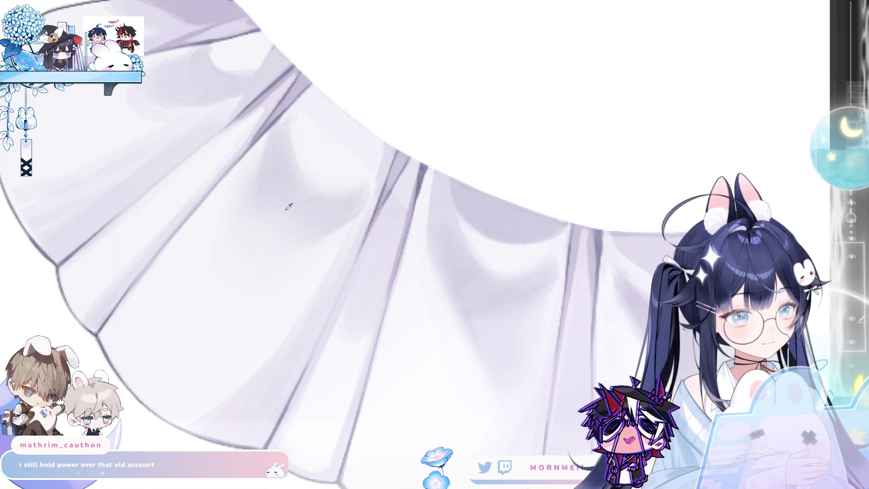
{"action": "key", "text": "End"}
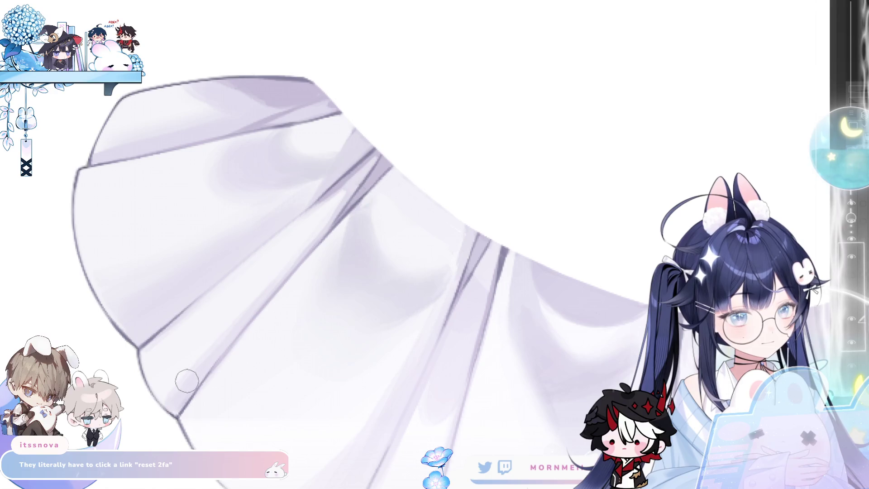
{"action": "mouse_move", "coordinate": [296, 301]}
{"action": "left_mouse_down"}
{"action": "mouse_move", "coordinate": [417, 458]}
{"action": "mouse_move", "coordinate": [303, 238]}
{"action": "left_mouse_up"}
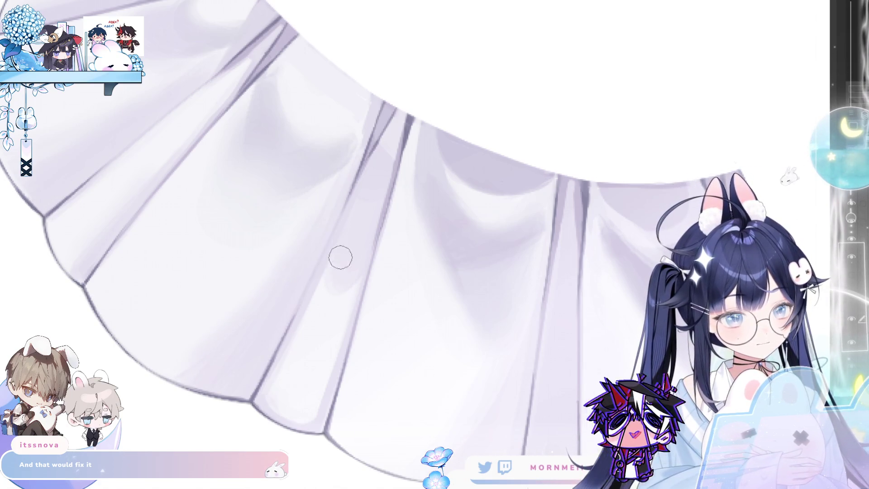
{"action": "mouse_move", "coordinate": [588, 231]}
{"action": "left_mouse_down"}
{"action": "mouse_move", "coordinate": [554, 277]}
{"action": "mouse_move", "coordinate": [587, 260]}
{"action": "left_mouse_up"}
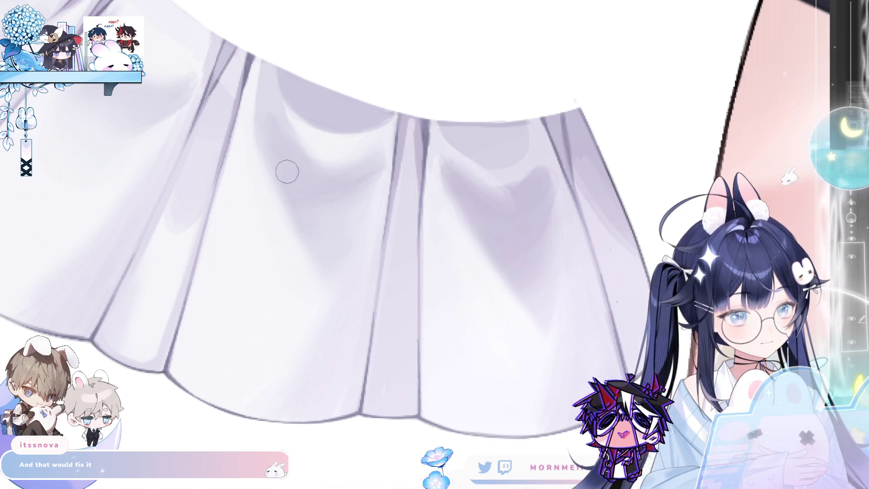
{"action": "key", "text": "bracketright"}
{"action": "key", "text": "bracketright"}
{"action": "key", "text": "bracketright"}
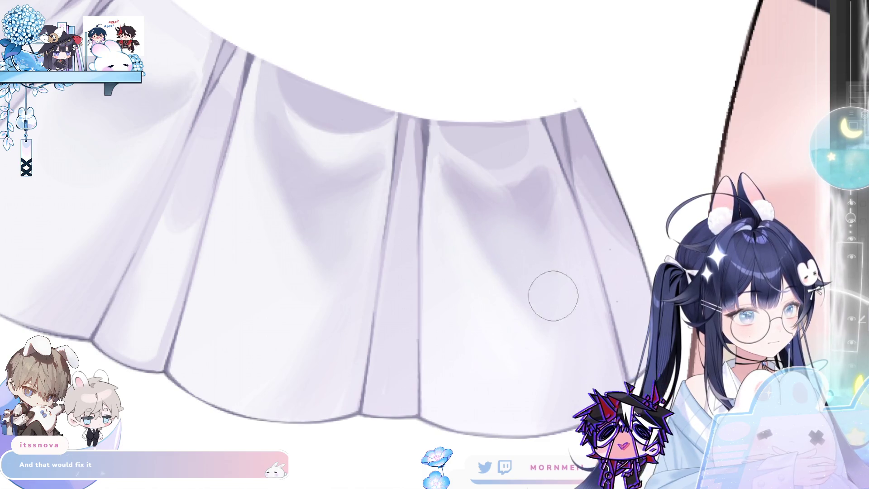
{"action": "key", "text": "bracketleft"}
{"action": "key", "text": "bracketleft"}
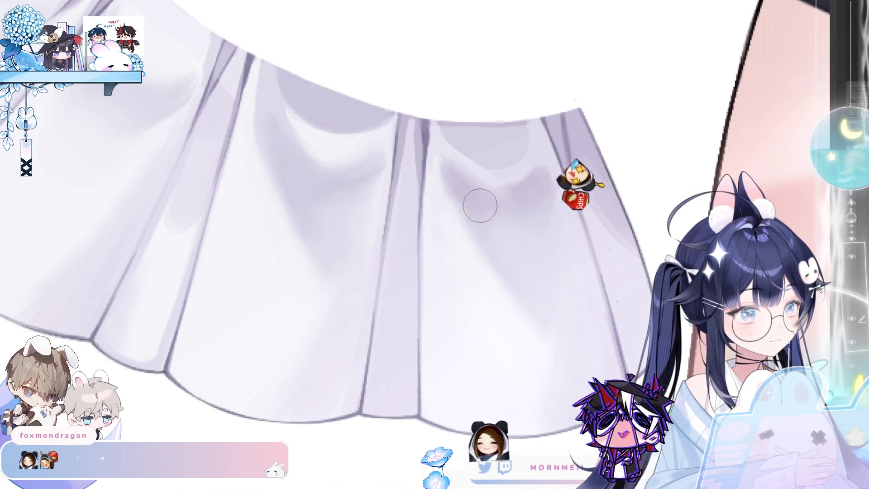
{"action": "key", "text": "bracketleft"}
{"action": "key", "text": "bracketleft"}
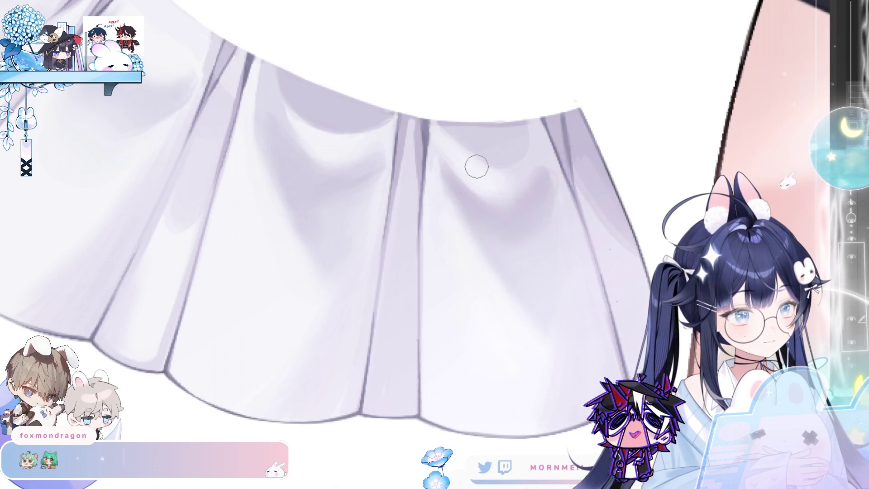
{"action": "scroll", "coordinate": [510, 158], "scroll_direction": "down", "scroll_amount": 3}
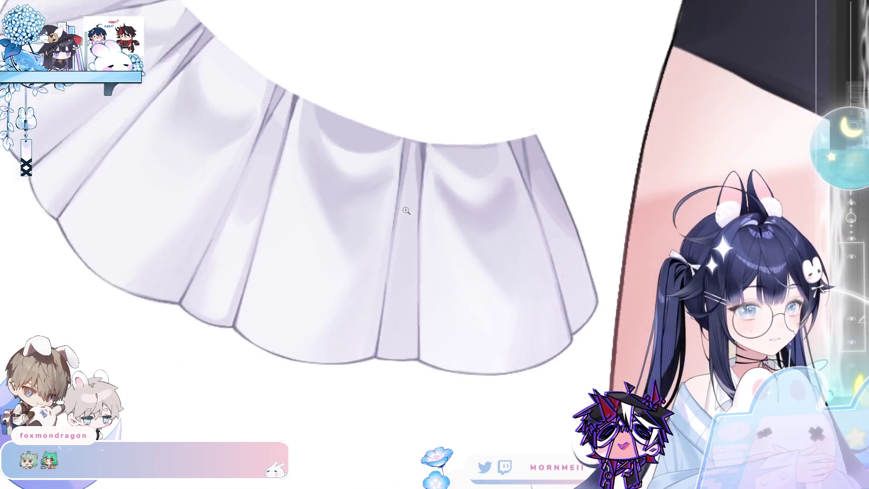
Hide the fabric layer above the overskirt, paint soft grey shading along its top, then show it again
{"action": "scroll", "coordinate": [510, 158], "scroll_direction": "up", "scroll_amount": 3}
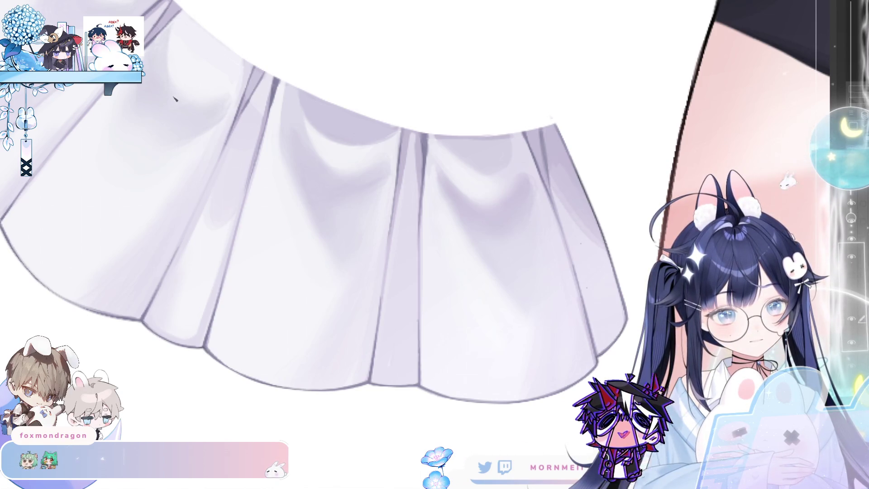
{"action": "left_click_drag", "start_coordinate": [423, 178], "coordinate": [477, 272]}
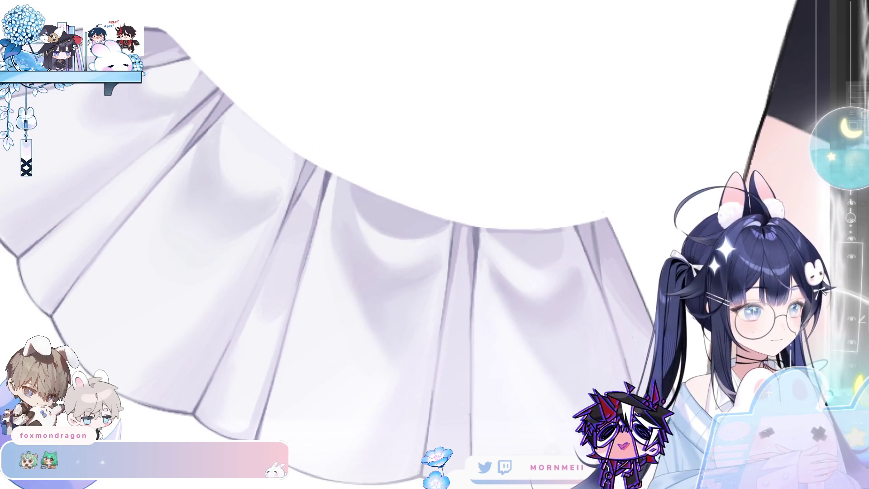
{"action": "left_click", "coordinate": [851, 302]}
{"action": "left_click", "coordinate": [851, 303]}
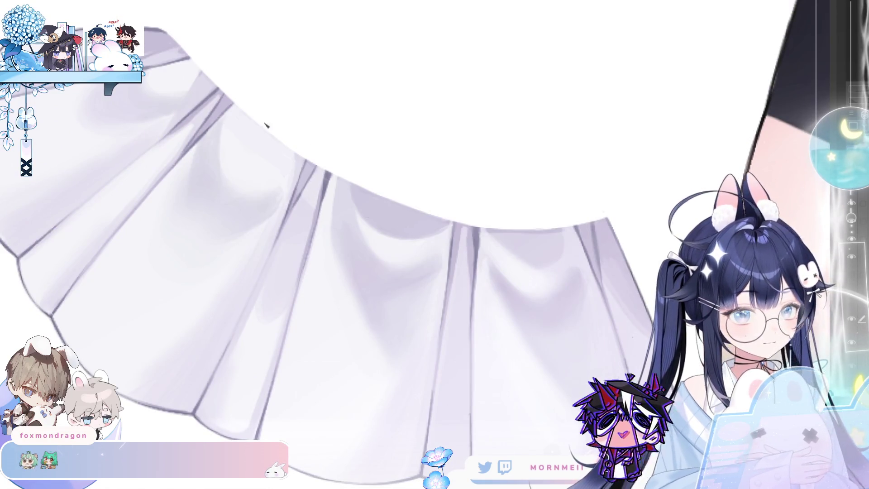
{"action": "left_click_drag", "start_coordinate": [265, 127], "coordinate": [254, 137]}
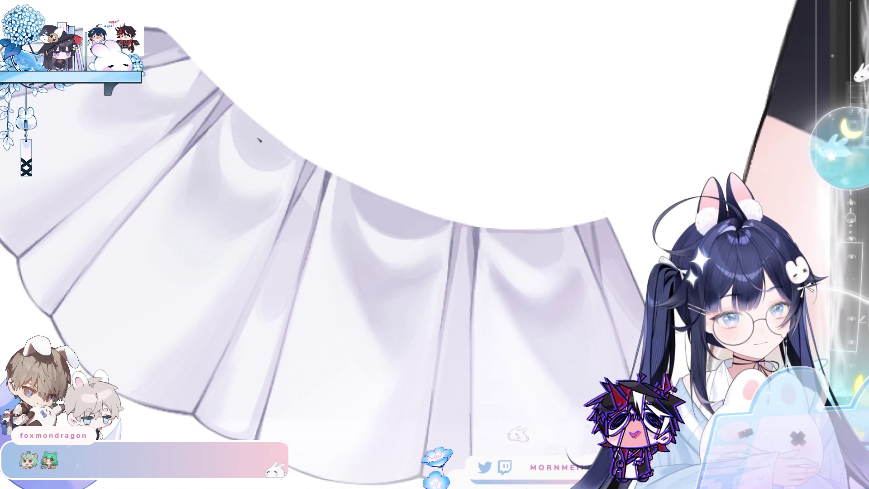
{"action": "left_click_drag", "start_coordinate": [260, 99], "coordinate": [281, 107]}
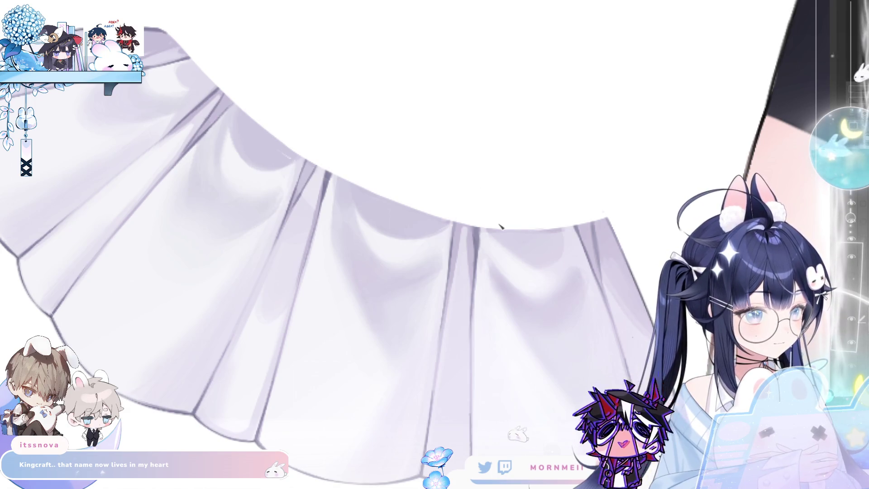
{"action": "left_click", "coordinate": [856, 297]}
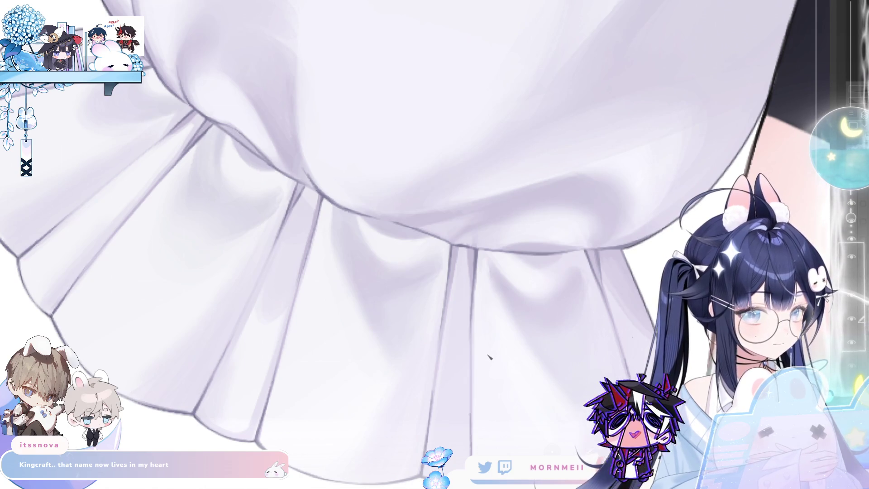
{"action": "scroll", "coordinate": [487, 344], "scroll_direction": "down", "scroll_amount": 4}
{"action": "scroll", "coordinate": [417, 347], "scroll_direction": "up", "scroll_amount": 1}
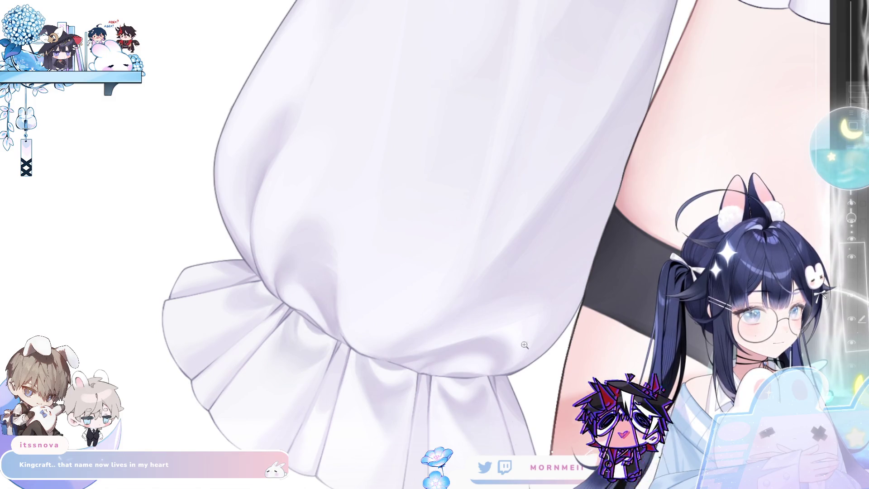
{"action": "left_click", "coordinate": [852, 292]}
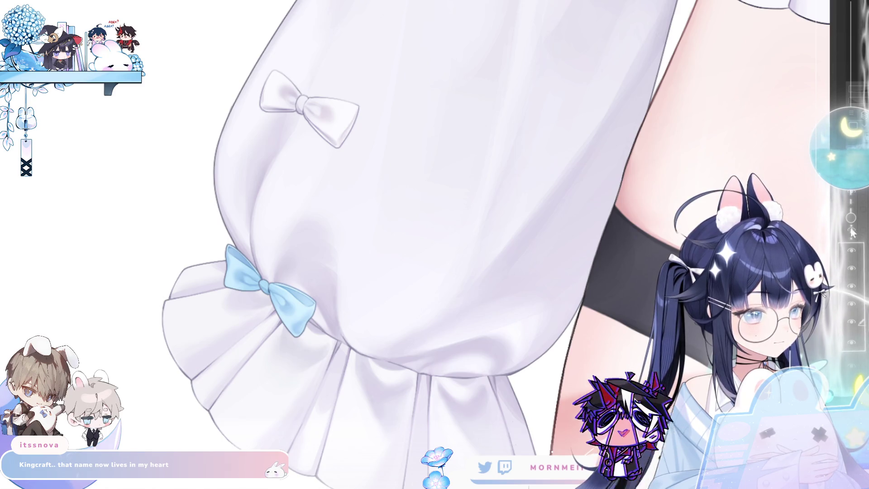
{"action": "left_click", "coordinate": [852, 232]}
{"action": "scroll", "coordinate": [550, 315], "scroll_direction": "down", "scroll_amount": 3}
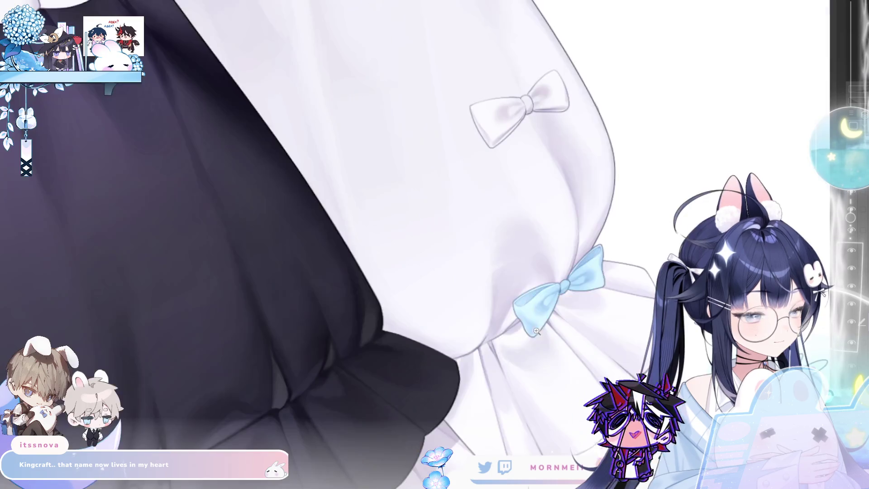
{"action": "scroll", "coordinate": [612, 317], "scroll_direction": "up", "scroll_amount": 2}
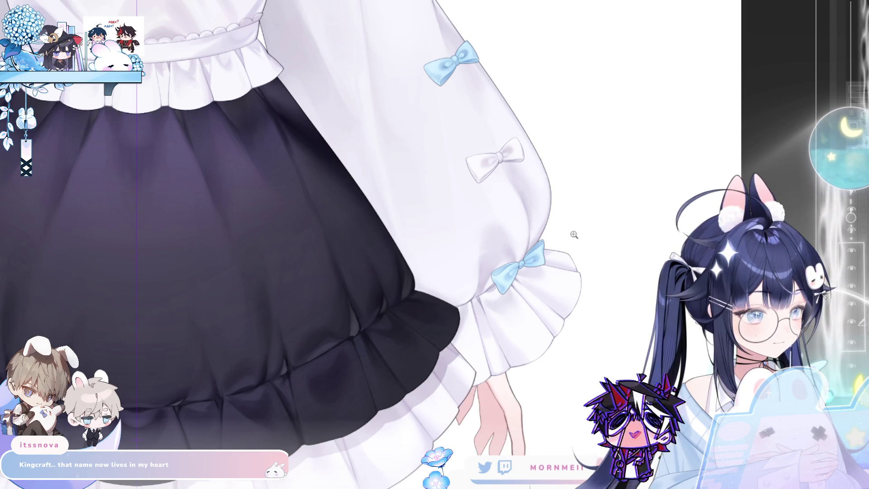
{"action": "scroll", "coordinate": [572, 233], "scroll_direction": "down", "scroll_amount": 3}
{"action": "left_click_drag", "start_coordinate": [467, 229], "coordinate": [464, 350]}
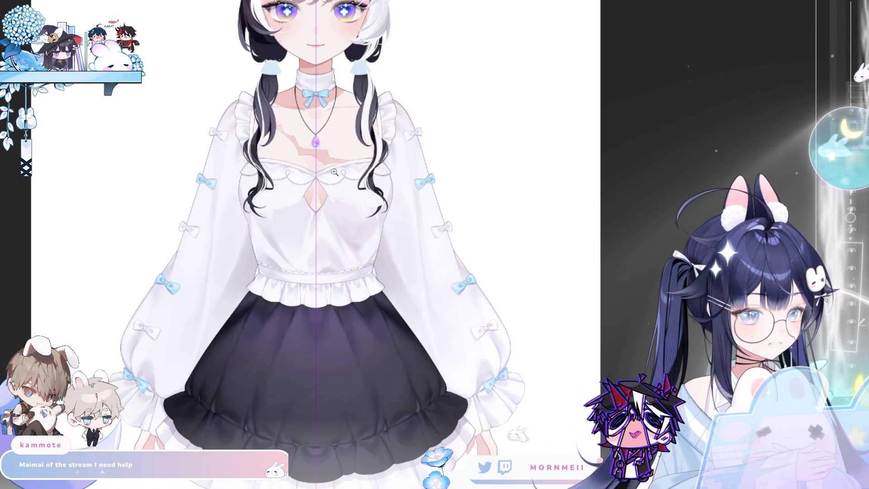
{"action": "scroll", "coordinate": [339, 154], "scroll_direction": "down", "scroll_amount": 1}
{"action": "scroll", "coordinate": [339, 154], "scroll_direction": "up", "scroll_amount": 5}
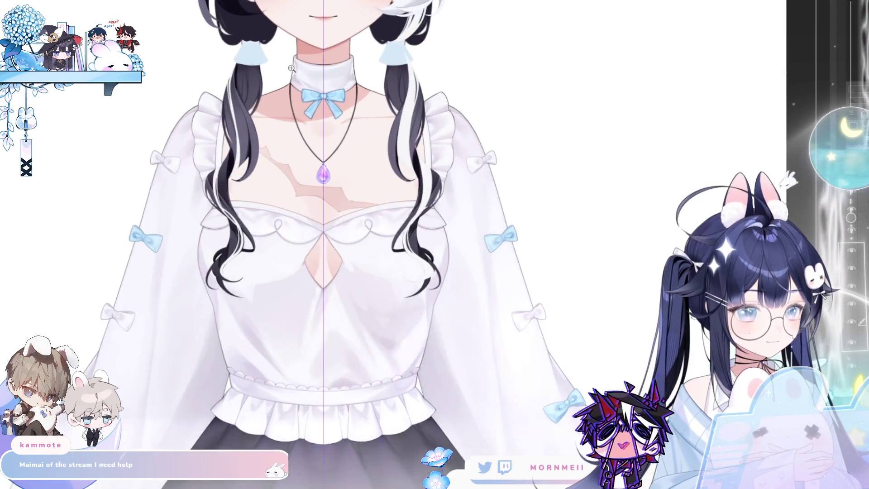
{"action": "scroll", "coordinate": [286, 116], "scroll_direction": "down", "scroll_amount": 2}
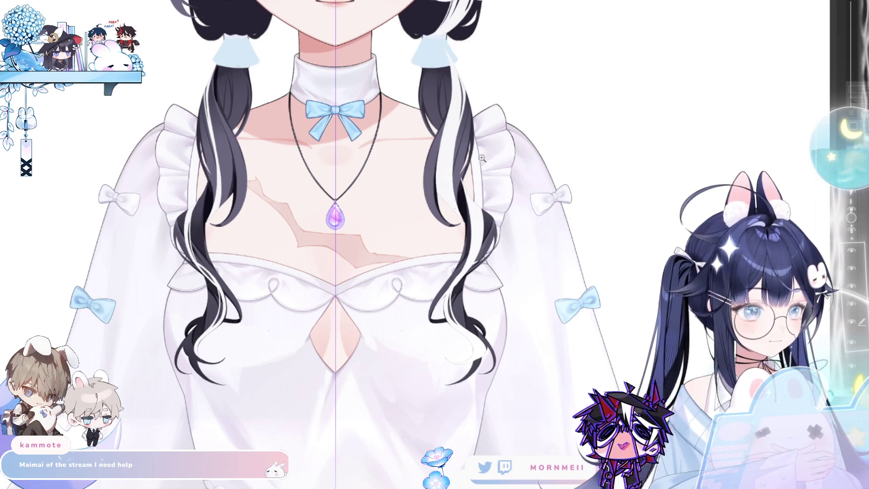
{"action": "key", "text": "ctrl+0"}
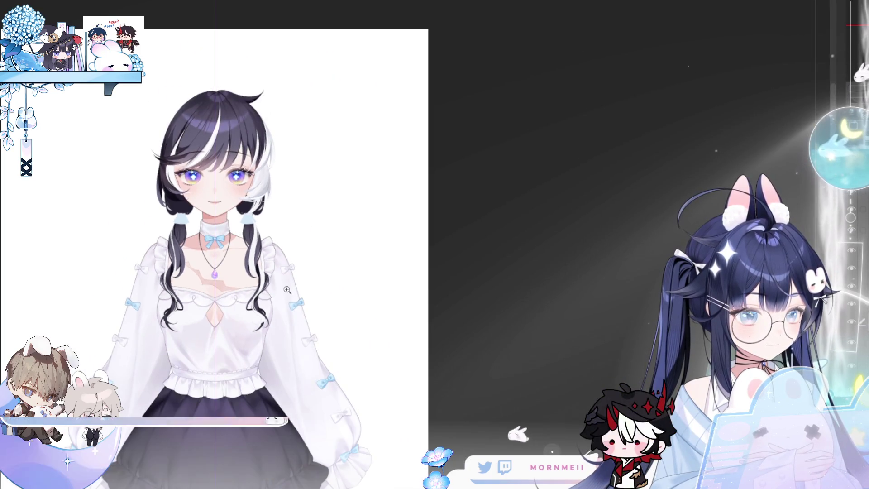
{"action": "scroll", "coordinate": [321, 300], "scroll_direction": "up", "scroll_amount": 1}
{"action": "mouse_move", "coordinate": [321, 300]}
{"action": "left_mouse_down"}
{"action": "mouse_move", "coordinate": [371, 210]}
{"action": "mouse_move", "coordinate": [419, 173]}
{"action": "left_mouse_up"}
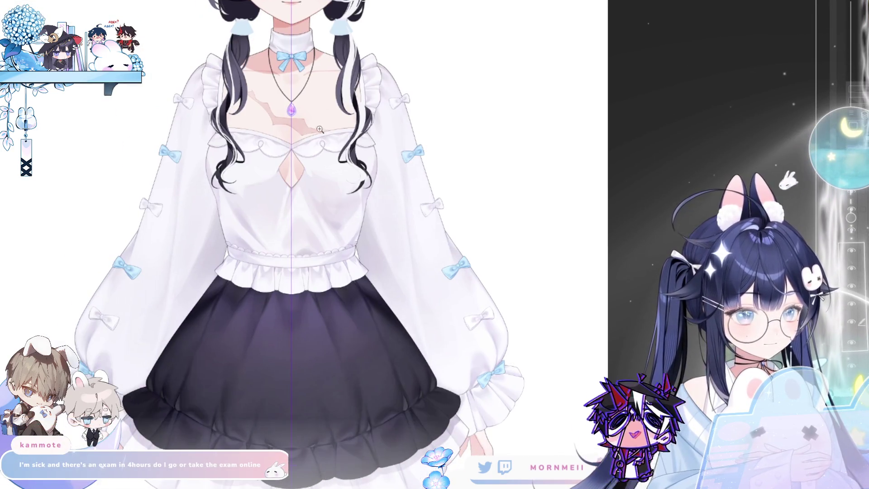
{"action": "left_click", "coordinate": [854, 326]}
{"action": "left_click", "coordinate": [855, 325]}
{"action": "left_click", "coordinate": [335, 52]}
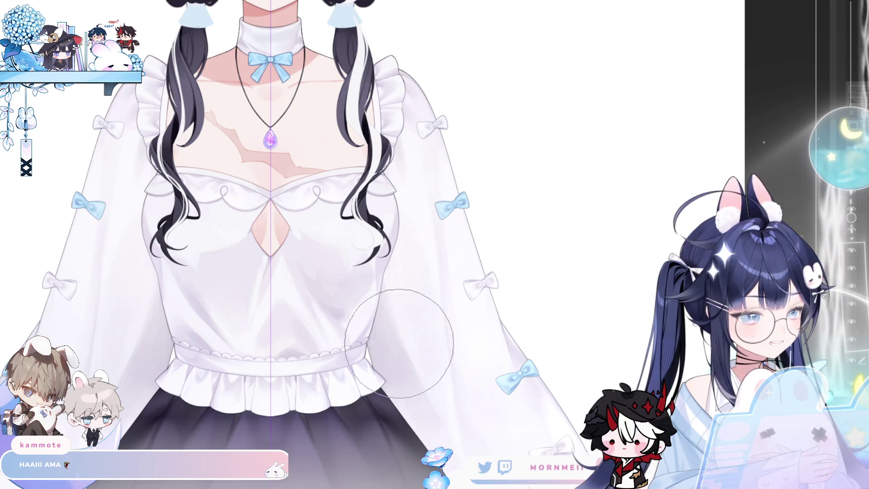
{"action": "key", "text": "ctrl+0"}
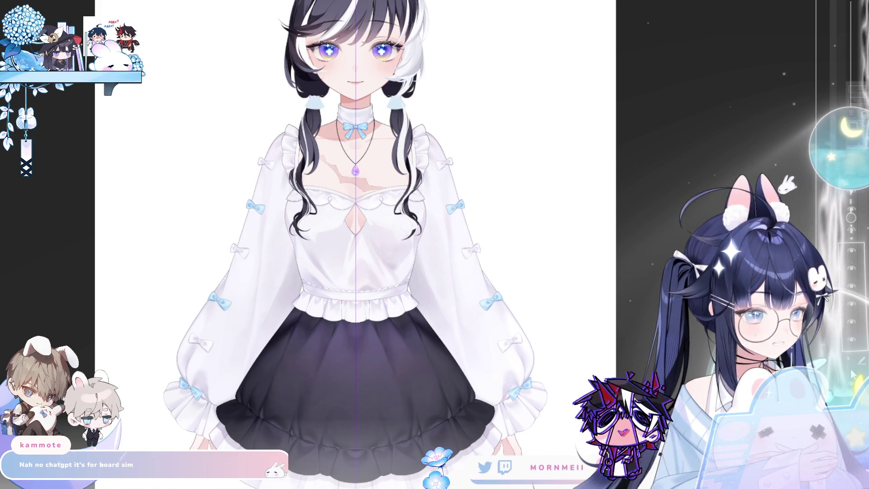
{"action": "scroll", "coordinate": [319, 139], "scroll_direction": "up", "scroll_amount": 3}
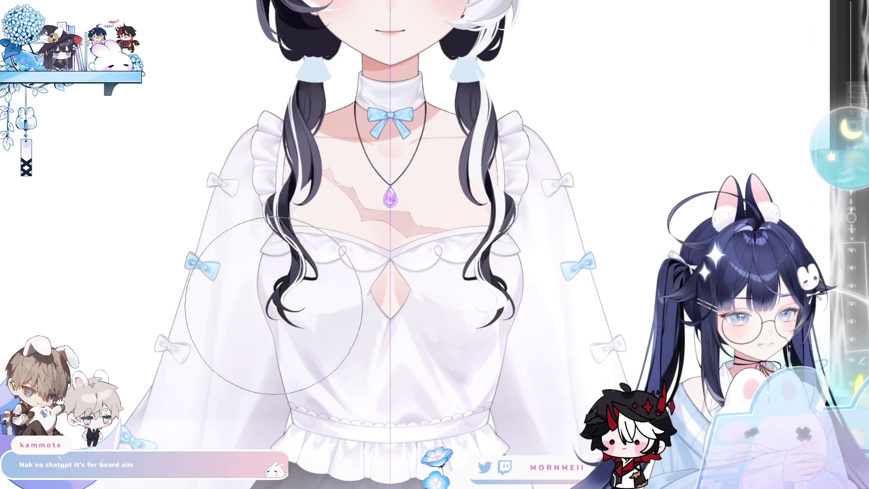
{"action": "key", "text": "e"}
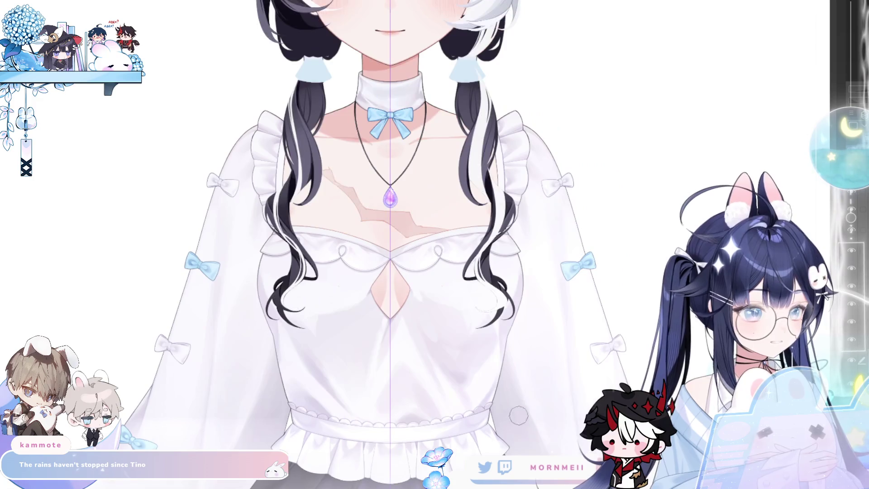
{"action": "scroll", "coordinate": [567, 423], "scroll_direction": "down", "scroll_amount": 5}
{"action": "left_click_drag", "start_coordinate": [575, 327], "coordinate": [444, 327]}
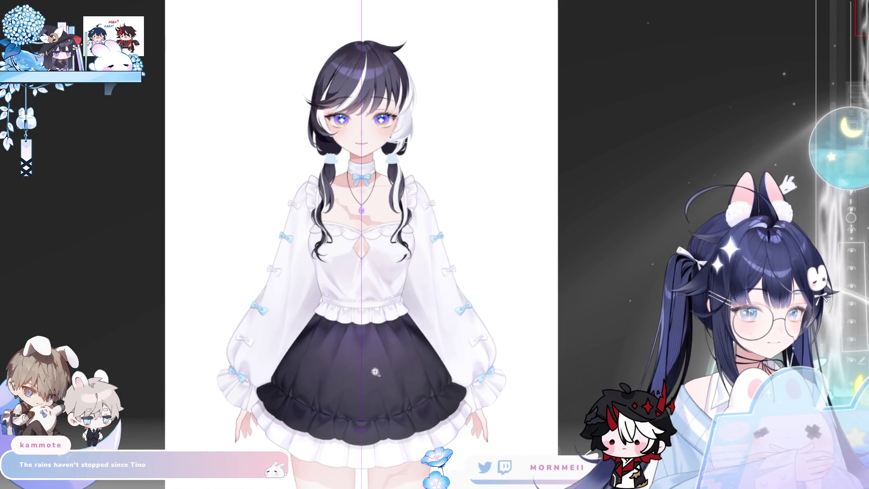
Zoom in tightly on the skirt frill and make the brush much larger
{"action": "left_click", "coordinate": [345, 390]}
{"action": "left_click", "coordinate": [371, 377]}
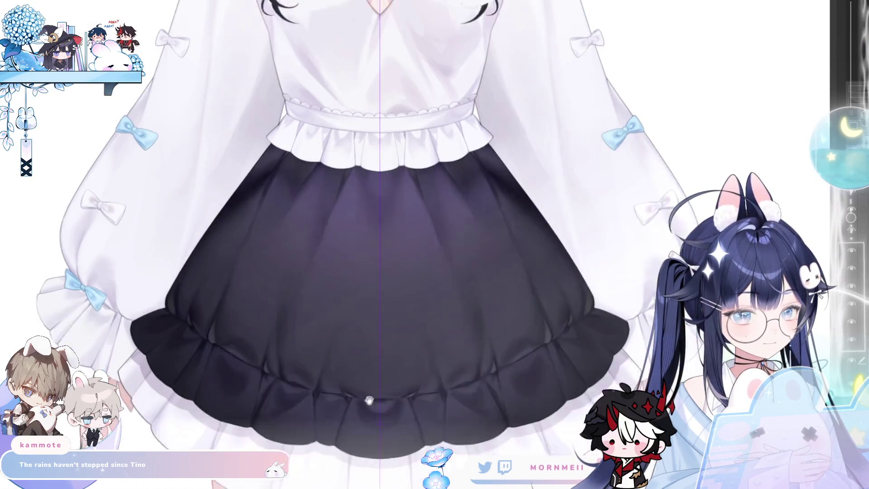
{"action": "left_click", "coordinate": [144, 342]}
{"action": "left_click", "coordinate": [485, 153], "text": "alt"}
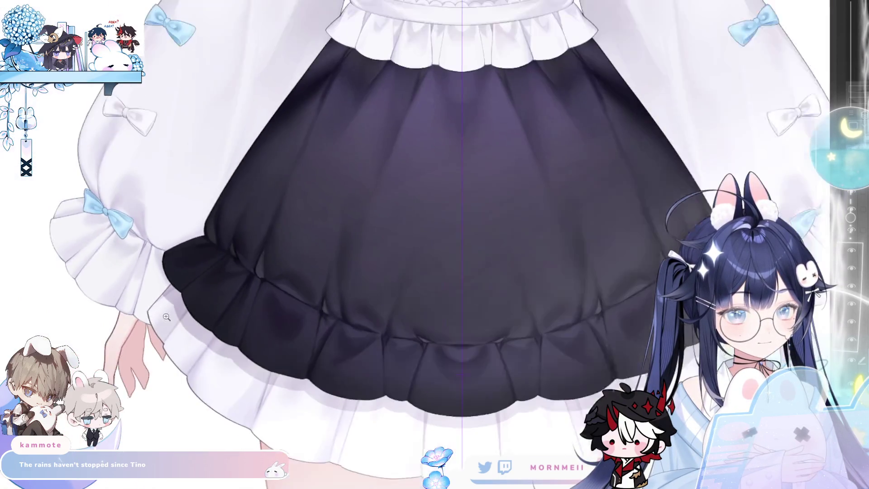
{"action": "left_click", "coordinate": [626, 130]}
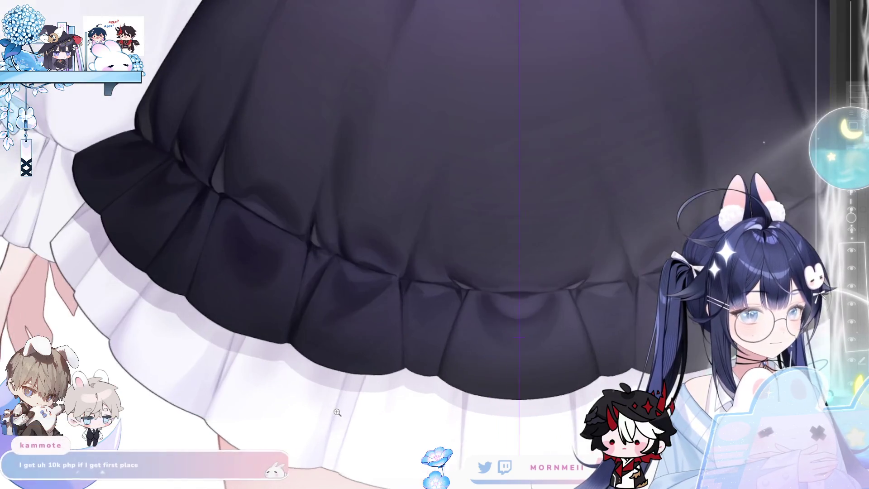
{"action": "left_click_drag", "start_coordinate": [480, 316], "coordinate": [396, 215]}
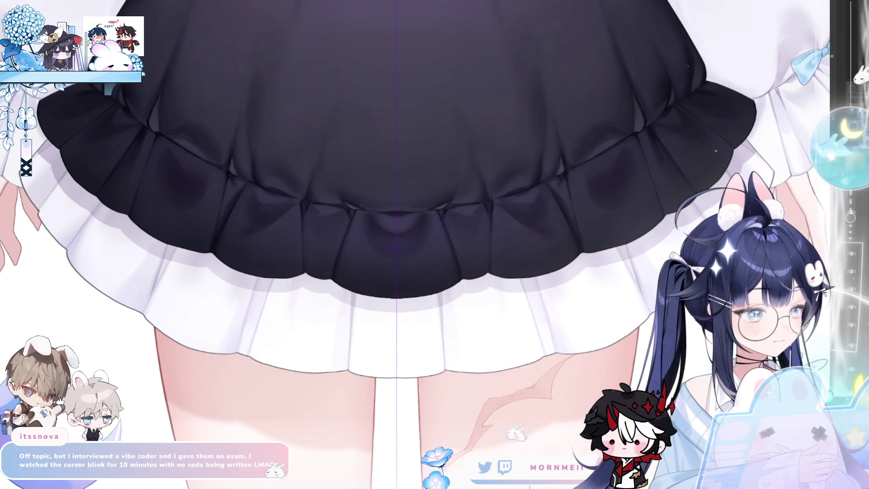
{"action": "scroll", "coordinate": [121, 260], "scroll_direction": "up", "scroll_amount": 5}
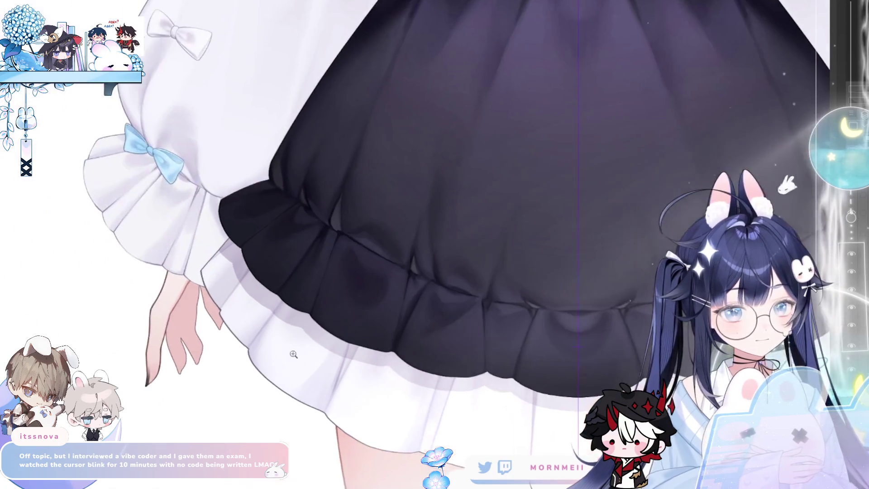
{"action": "scroll", "coordinate": [121, 214], "scroll_direction": "down", "scroll_amount": 5}
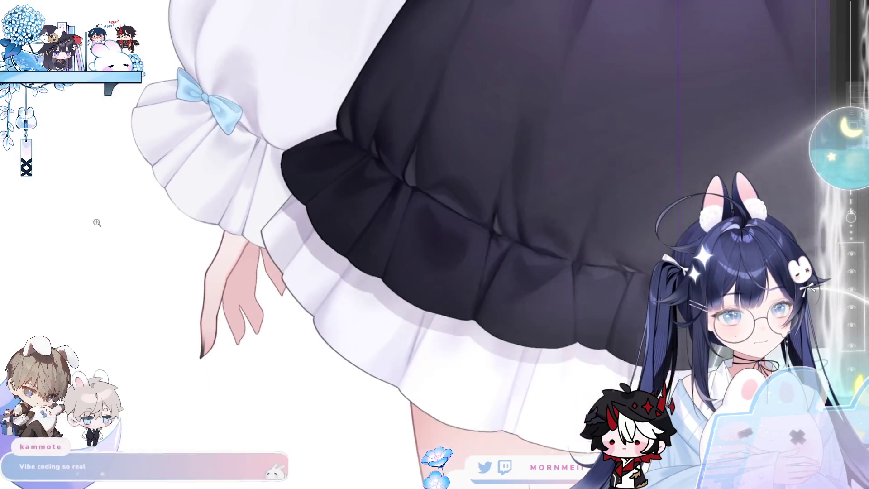
{"action": "scroll", "coordinate": [316, 251], "scroll_direction": "up", "scroll_amount": 2}
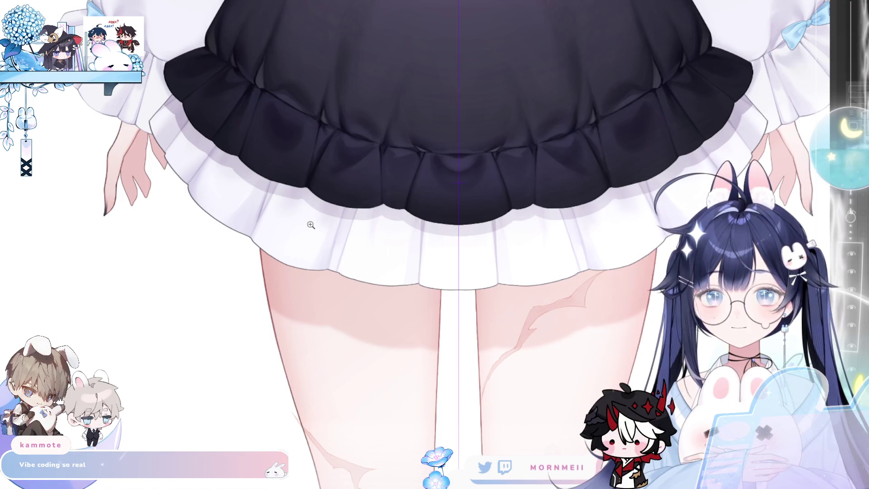
{"action": "key", "text": "bracketright"}
{"action": "key", "text": "bracketright"}
{"action": "key", "text": "bracketright"}
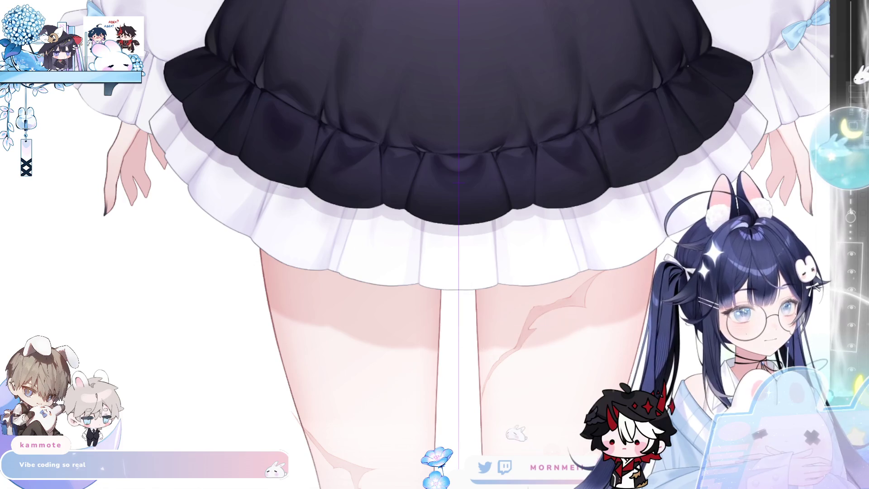
{"action": "scroll", "coordinate": [430, 214], "scroll_direction": "up", "scroll_amount": 3}
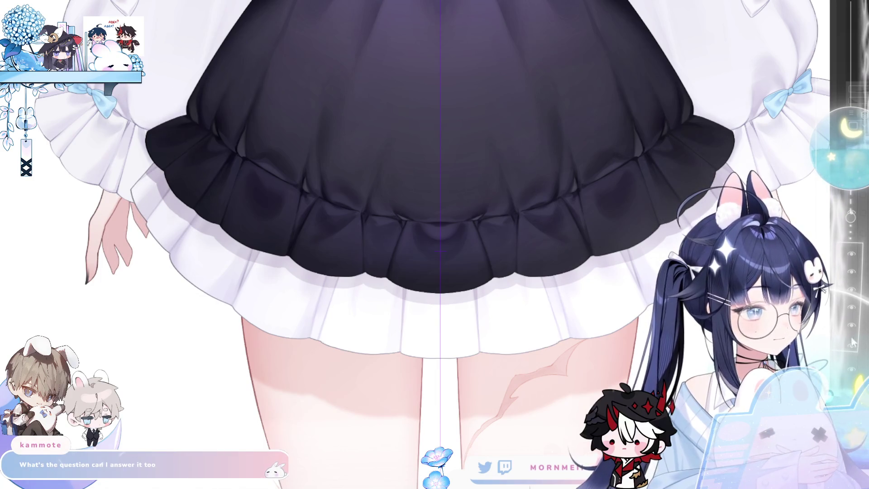
Hide and reshow the dark skirt to check the overskirt, then hide the black skirt layer
{"action": "left_click", "coordinate": [852, 319]}
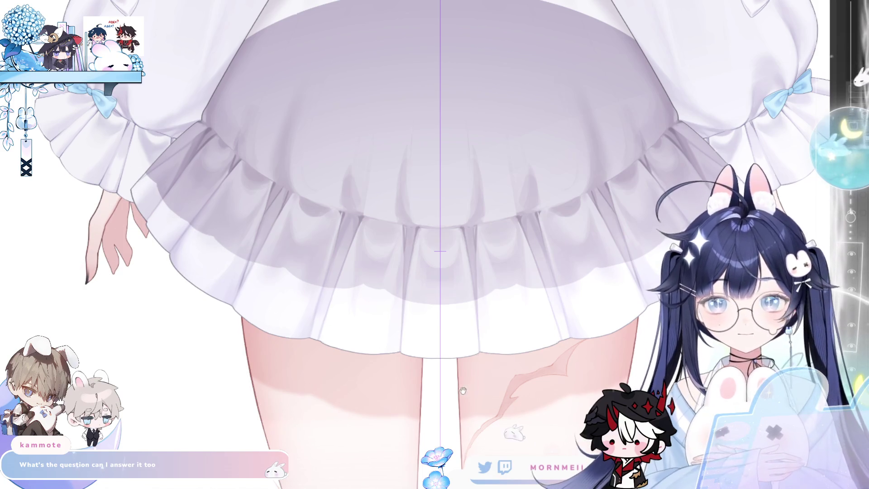
{"action": "scroll", "coordinate": [234, 339], "scroll_direction": "up", "scroll_amount": 2}
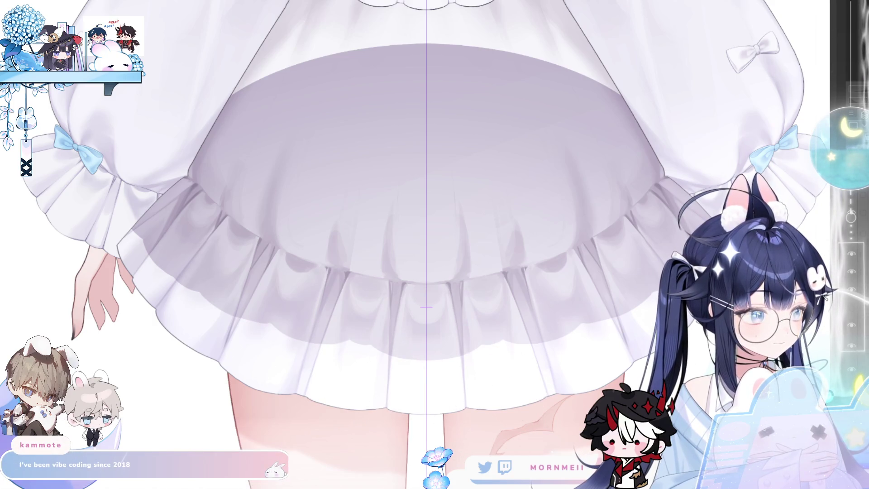
{"action": "left_click", "coordinate": [854, 314]}
{"action": "scroll", "coordinate": [435, 406], "scroll_direction": "down", "scroll_amount": 5}
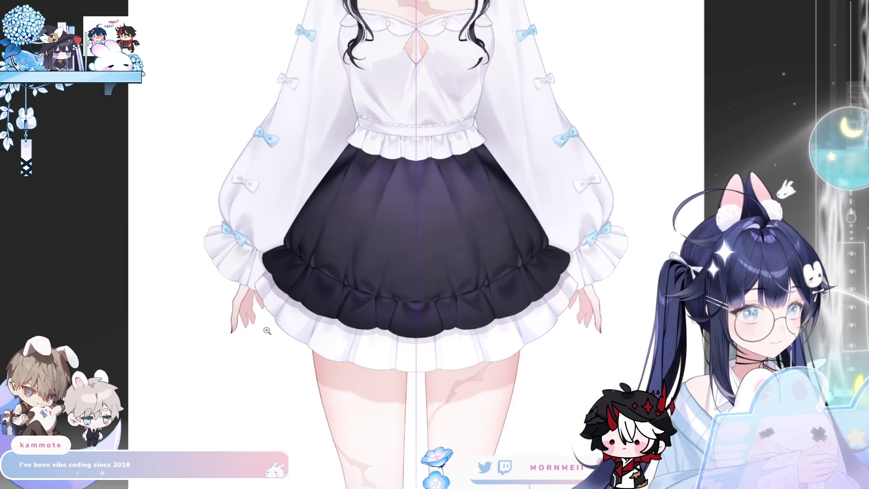
{"action": "scroll", "coordinate": [267, 331], "scroll_direction": "up", "scroll_amount": 5}
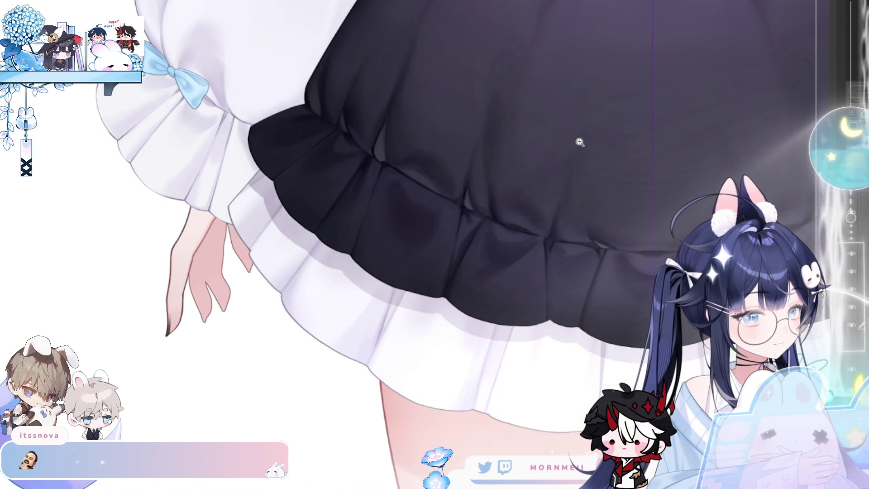
{"action": "left_click", "coordinate": [234, 105]}
{"action": "left_click", "coordinate": [243, 89], "text": "alt"}
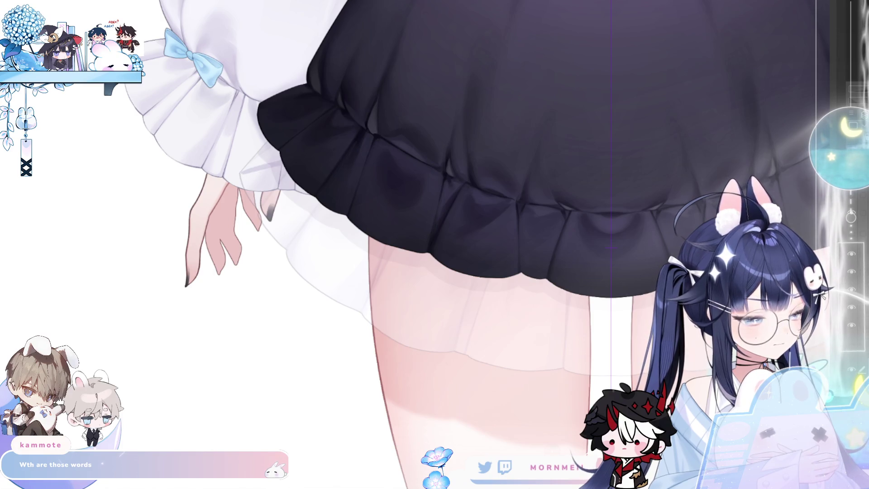
{"action": "key", "text": "ctrl+comma"}
Zoom in on the legs, recheck the black skirt, and draw a line up from the sleeve corner
{"action": "left_click", "coordinate": [271, 191]}
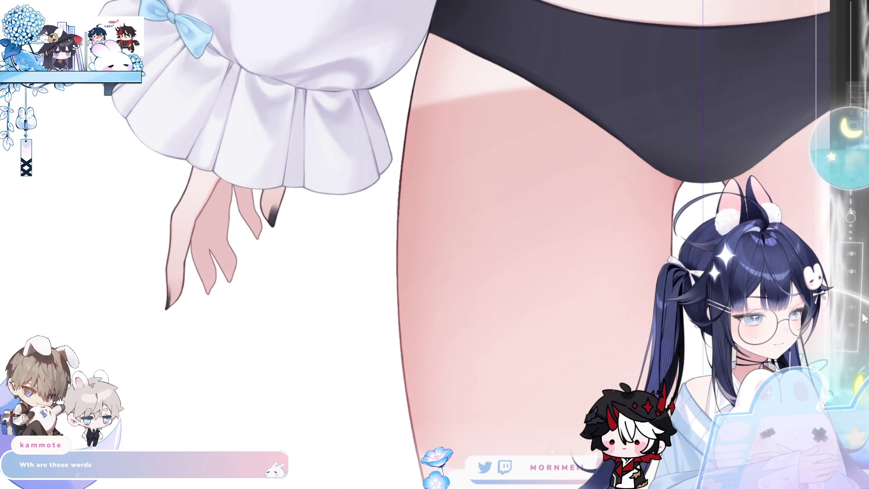
{"action": "key", "text": "ctrl+comma"}
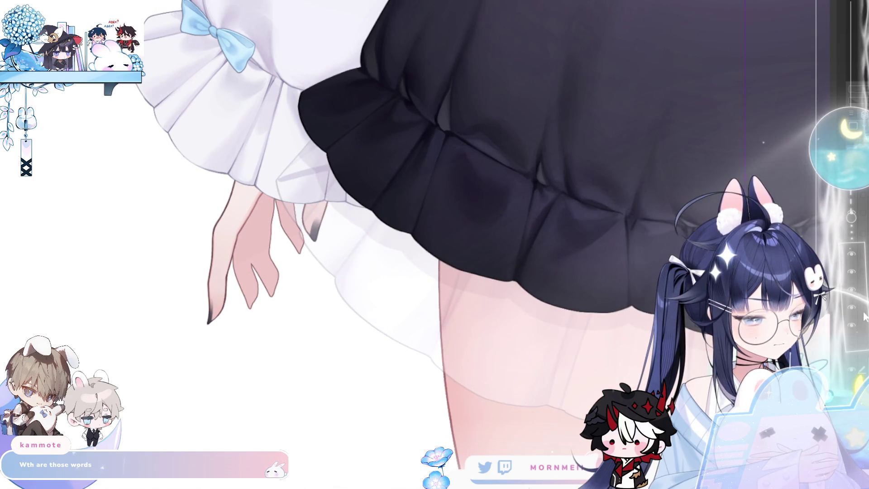
{"action": "key", "text": "ctrl+comma"}
{"action": "mouse_move", "coordinate": [504, 143]}
{"action": "left_mouse_down"}
{"action": "mouse_move", "coordinate": [280, 179]}
{"action": "mouse_move", "coordinate": [380, 86]}
{"action": "left_mouse_up"}
{"action": "key", "text": "ctrl+z"}
{"action": "key", "text": "ctrl+z"}
{"action": "left_click_drag", "start_coordinate": [279, 180], "coordinate": [380, 86]}
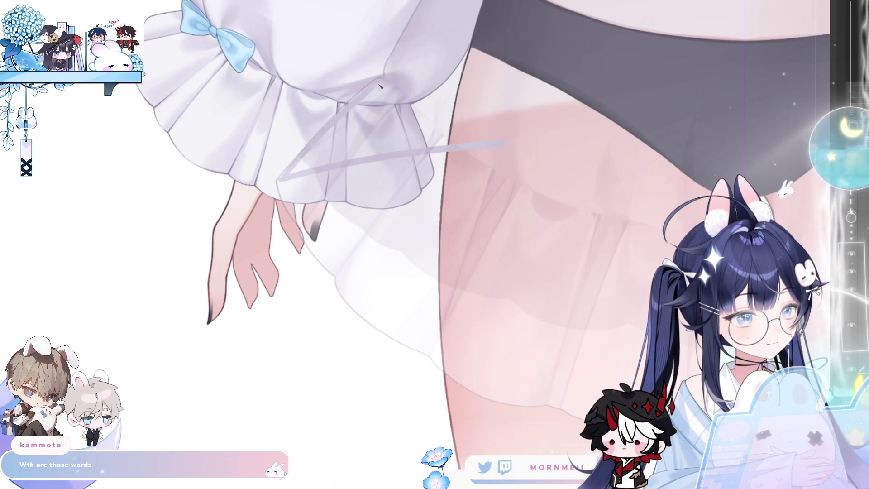
{"action": "key", "text": "ctrl+z"}
{"action": "left_click_drag", "start_coordinate": [280, 179], "coordinate": [381, 87]}
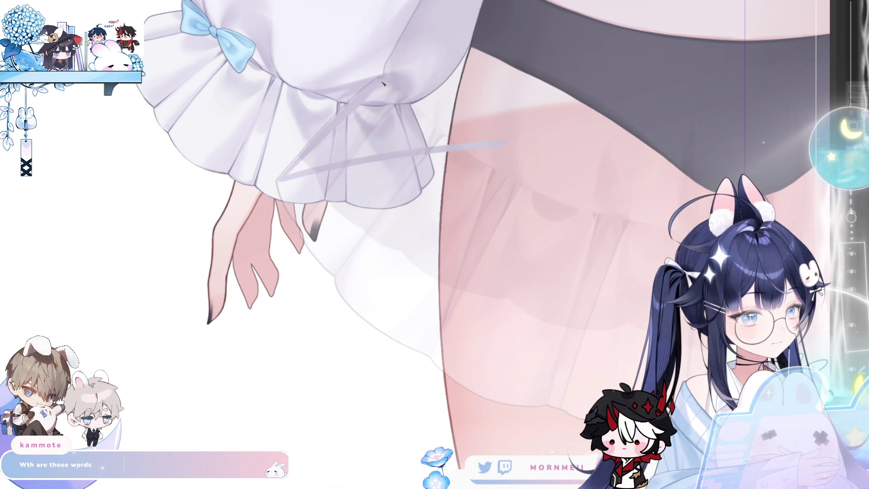
Draw the sleeve strings and fill between them with translucent lavender
{"action": "mouse_move", "coordinate": [395, 75]}
{"action": "left_mouse_down"}
{"action": "mouse_move", "coordinate": [441, 41]}
{"action": "mouse_move", "coordinate": [522, 7]}
{"action": "mouse_move", "coordinate": [511, 144]}
{"action": "left_mouse_up"}
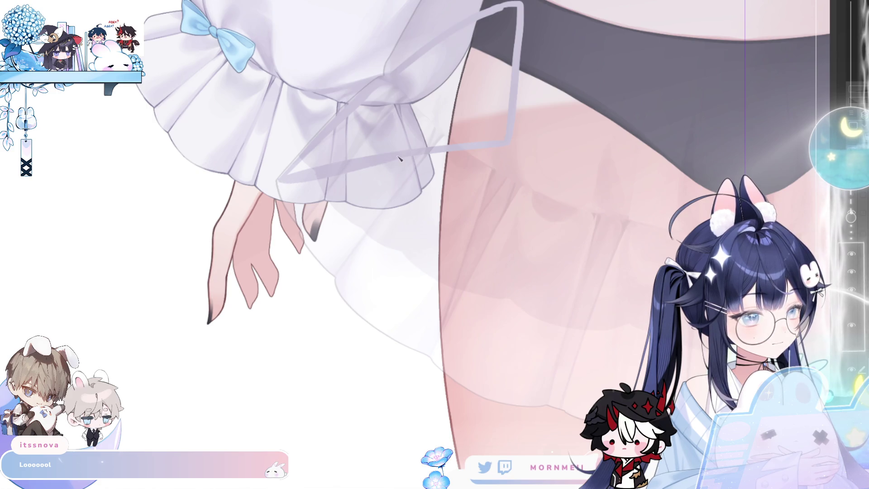
{"action": "left_click_drag", "start_coordinate": [283, 182], "coordinate": [395, 156]}
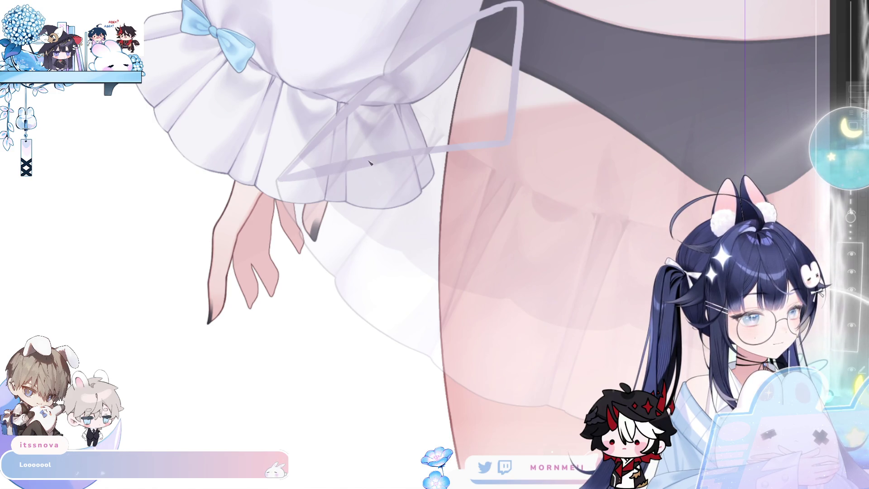
{"action": "left_click", "coordinate": [430, 127]}
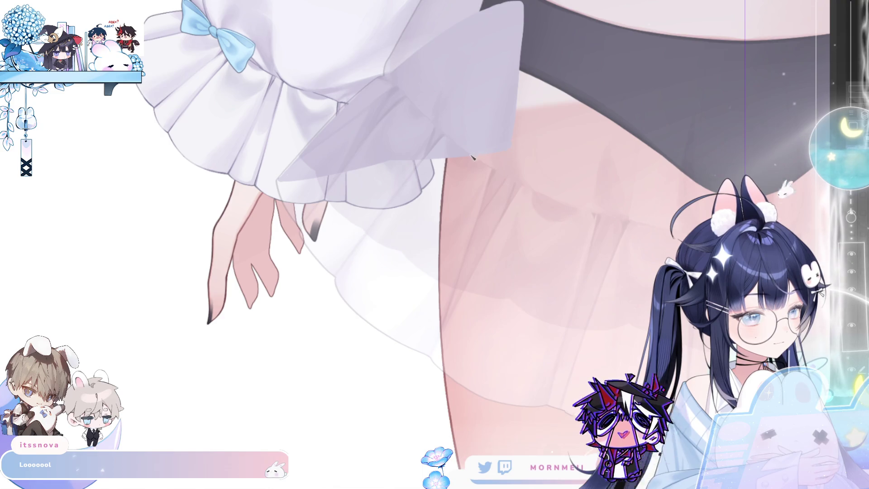
{"action": "left_click_drag", "start_coordinate": [388, 160], "coordinate": [493, 165]}
{"action": "key", "text": "ctrl+z"}
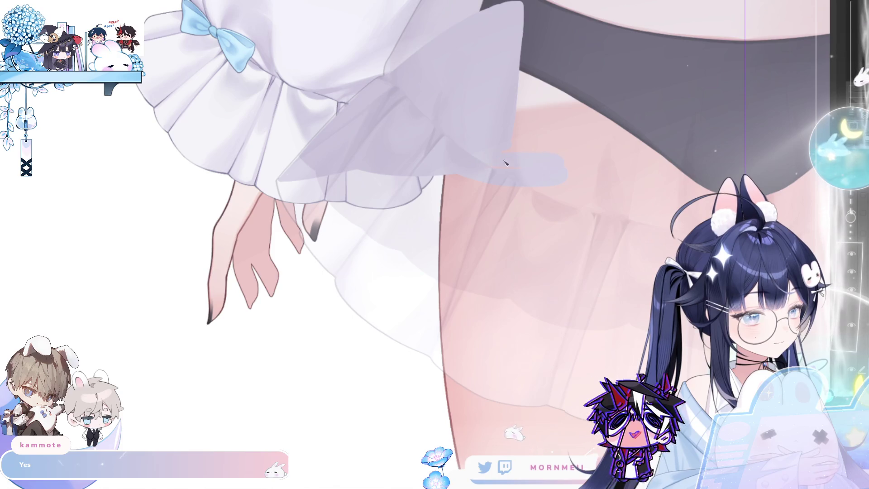
Paint a lavender lace-edged band across the thigh and fill the dark shorts lavender
{"action": "left_click_drag", "start_coordinate": [457, 176], "coordinate": [309, 230]}
{"action": "mouse_move", "coordinate": [398, 95]}
{"action": "left_mouse_down"}
{"action": "mouse_move", "coordinate": [407, 68]}
{"action": "mouse_move", "coordinate": [698, 71]}
{"action": "mouse_move", "coordinate": [733, 197]}
{"action": "mouse_move", "coordinate": [751, 113]}
{"action": "left_mouse_up"}
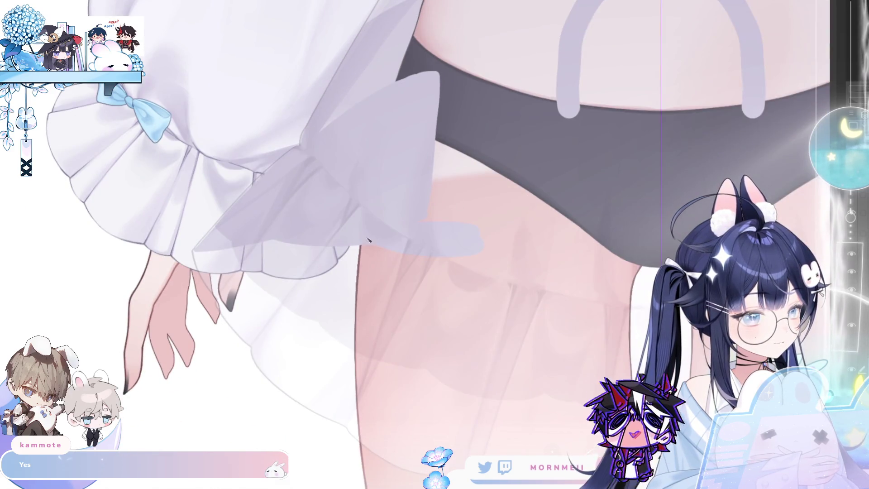
{"action": "mouse_move", "coordinate": [384, 227]}
{"action": "left_mouse_down"}
{"action": "mouse_move", "coordinate": [501, 244]}
{"action": "mouse_move", "coordinate": [815, 233]}
{"action": "left_mouse_up"}
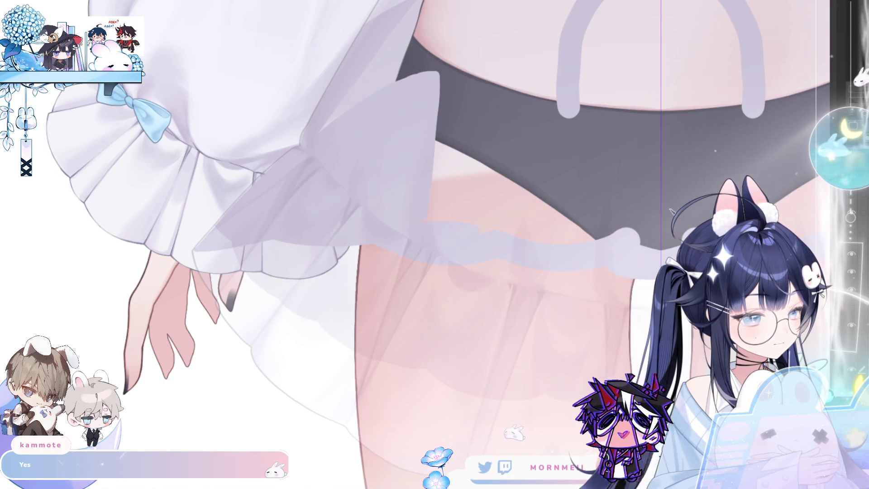
{"action": "left_click", "coordinate": [491, 161]}
{"action": "scroll", "coordinate": [489, 155], "scroll_direction": "down", "scroll_amount": 1}
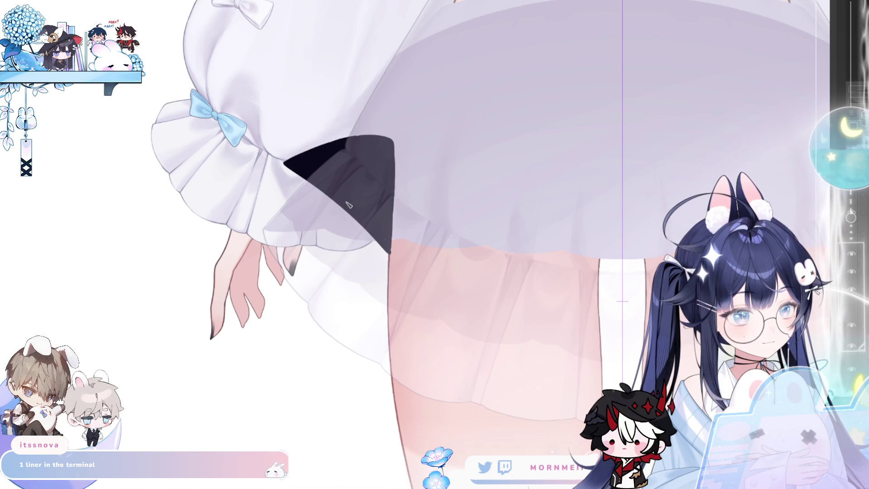
Try and undo mirrored strap strokes, then draw a mirrored curved waistband across the skirt
{"action": "key", "text": "m"}
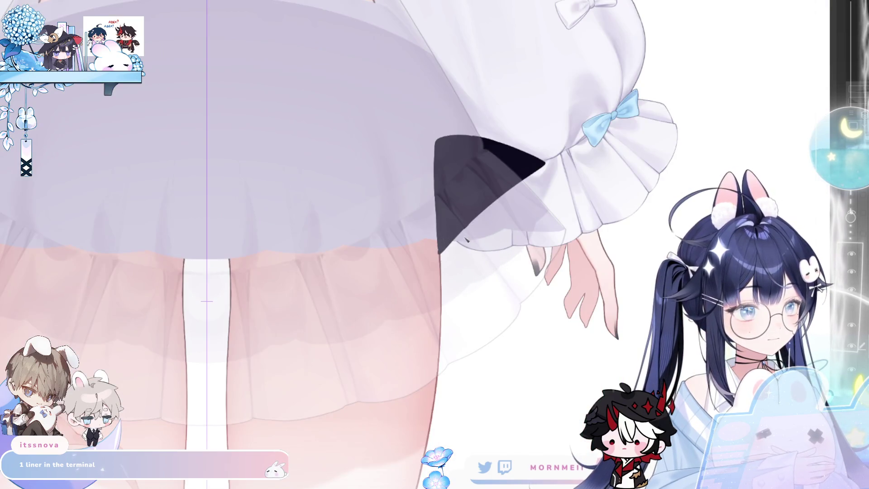
{"action": "left_click_drag", "start_coordinate": [439, 257], "coordinate": [380, 278]}
{"action": "key", "text": "ctrl+z"}
{"action": "left_click_drag", "start_coordinate": [446, 249], "coordinate": [330, 297]}
{"action": "key", "text": "ctrl+z"}
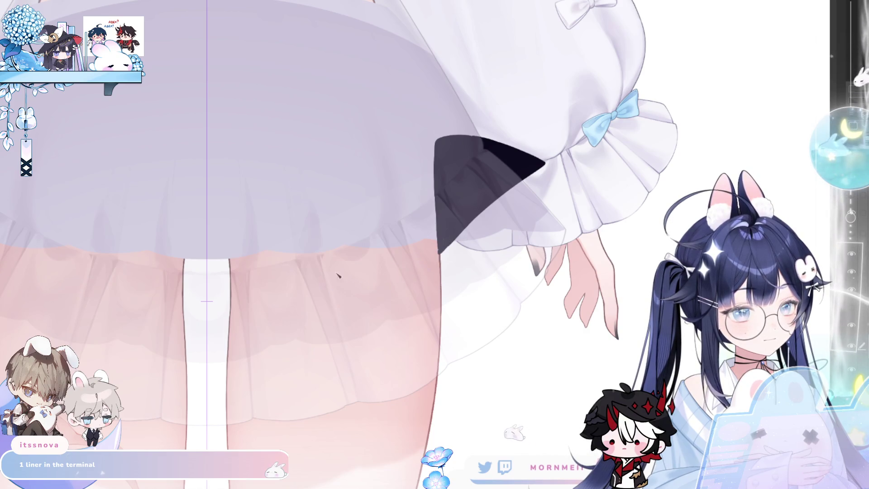
{"action": "key", "text": "m"}
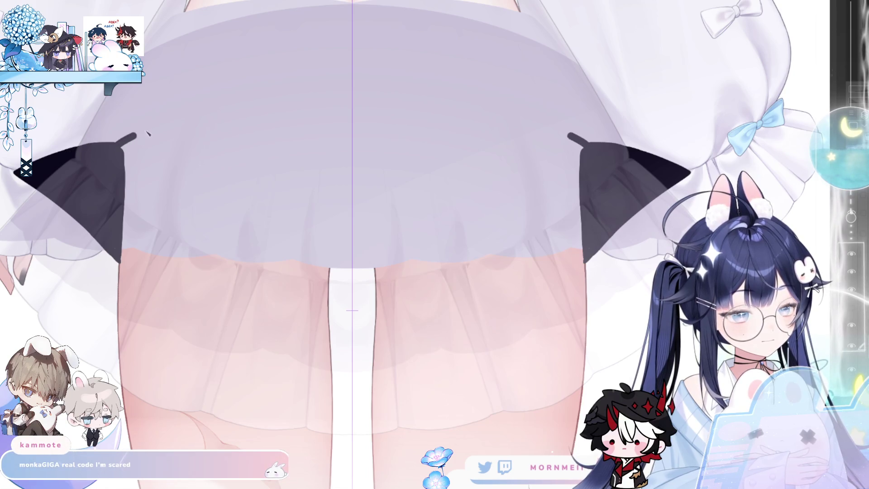
{"action": "left_click_drag", "start_coordinate": [147, 132], "coordinate": [333, 102]}
Draw the mirrored scalloped hem curves after several retries, then fill the skirt dark grey
{"action": "left_click_drag", "start_coordinate": [128, 275], "coordinate": [208, 276]}
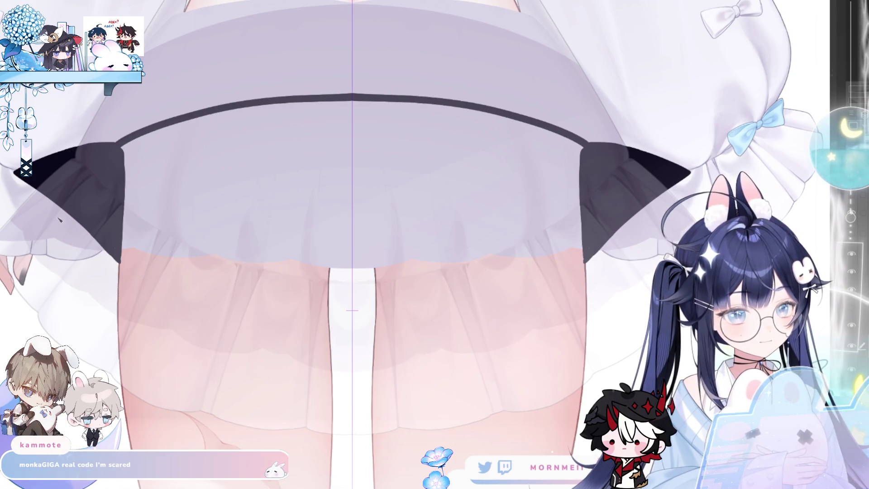
{"action": "key", "text": "ctrl+z"}
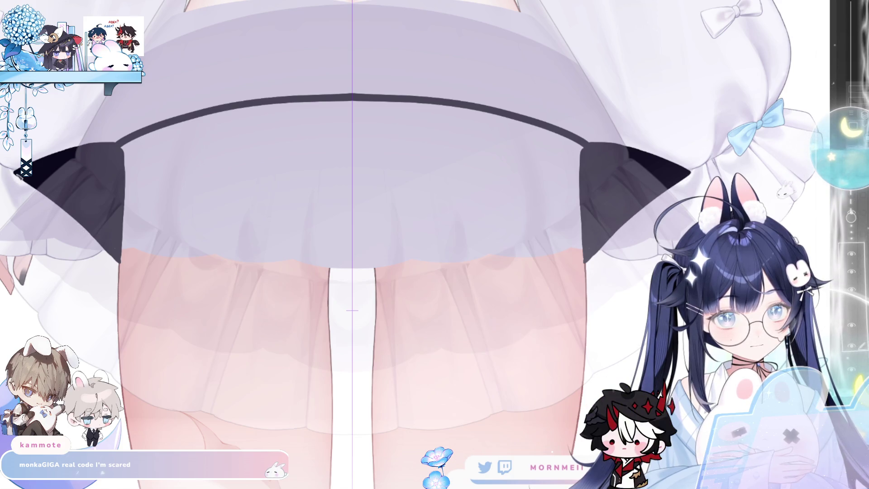
{"action": "key", "text": "ctrl+z"}
{"action": "left_click_drag", "start_coordinate": [119, 251], "coordinate": [188, 277]}
{"action": "key", "text": "ctrl+z"}
{"action": "key", "text": "ctrl+z"}
{"action": "key", "text": "ctrl+z"}
{"action": "key", "text": "ctrl+z"}
{"action": "left_click_drag", "start_coordinate": [120, 252], "coordinate": [254, 299]}
{"action": "key", "text": "ctrl+z"}
{"action": "mouse_move", "coordinate": [174, 274]}
{"action": "left_mouse_down"}
{"action": "mouse_move", "coordinate": [277, 305]}
{"action": "mouse_move", "coordinate": [227, 303]}
{"action": "mouse_move", "coordinate": [322, 314]}
{"action": "left_mouse_up"}
{"action": "key", "text": "ctrl+z"}
{"action": "key", "text": "ctrl+z"}
{"action": "mouse_move", "coordinate": [174, 274]}
{"action": "left_mouse_down"}
{"action": "mouse_move", "coordinate": [293, 307]}
{"action": "mouse_move", "coordinate": [351, 310]}
{"action": "left_mouse_up"}
{"action": "key", "text": "g"}
{"action": "left_click", "coordinate": [258, 193]}
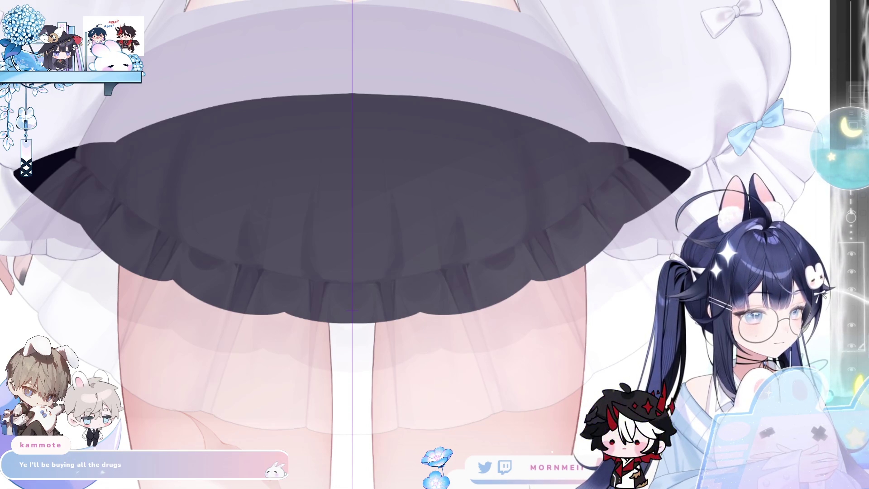
Toggle the lavender overskirt and sheer tulle overlay off and on to compare layers
{"action": "key", "text": "ctrl+z"}
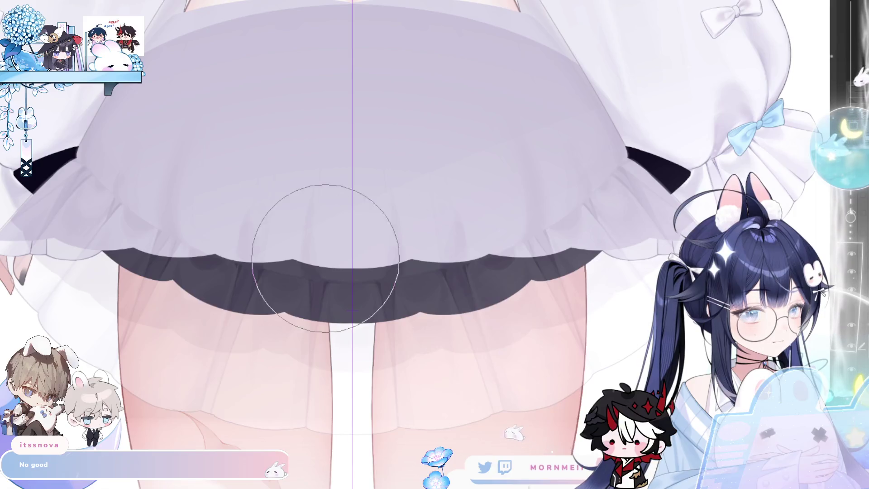
{"action": "scroll", "coordinate": [341, 315], "scroll_direction": "left", "scroll_amount": 3}
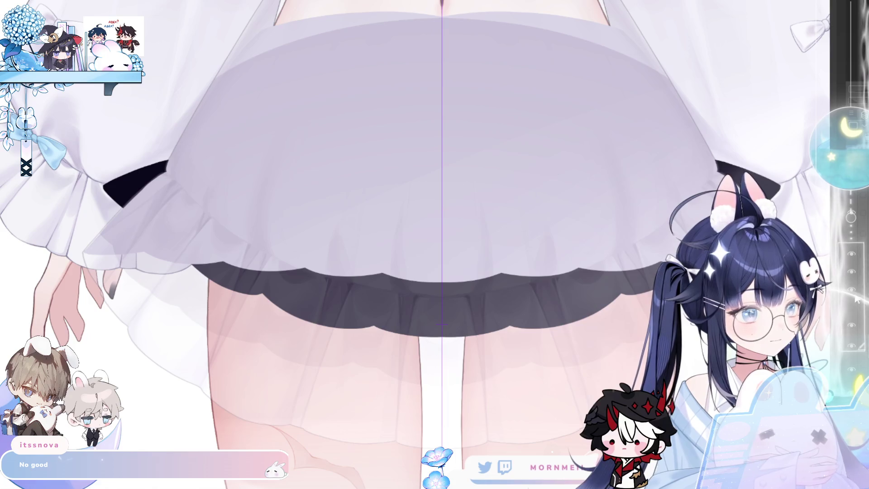
{"action": "key", "text": "ctrl+z"}
{"action": "key", "text": "ctrl+y"}
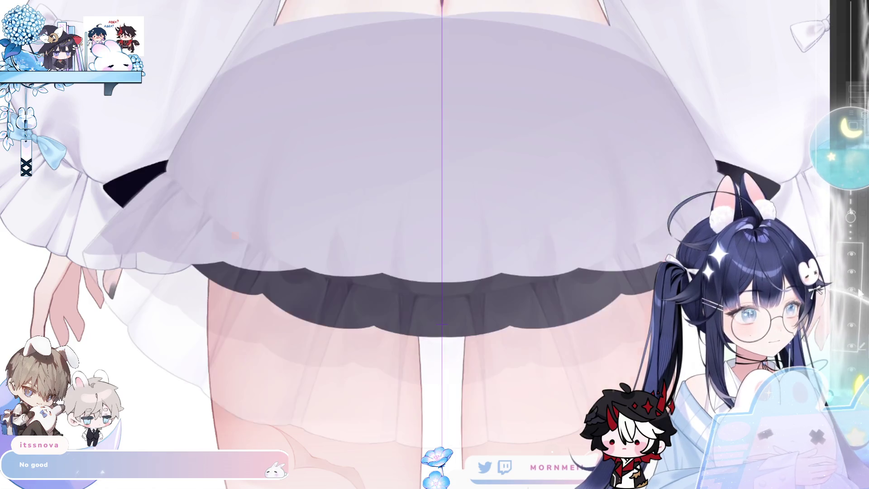
{"action": "key", "text": "ctrl+z"}
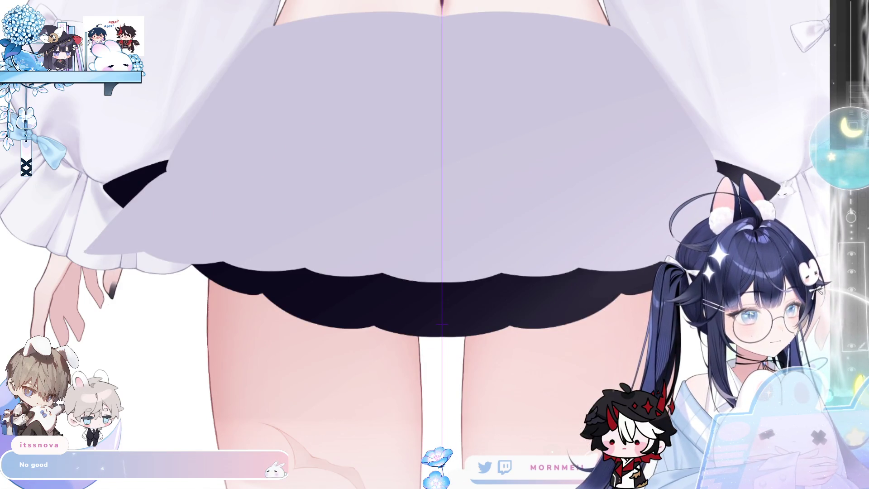
{"action": "left_click", "coordinate": [853, 332]}
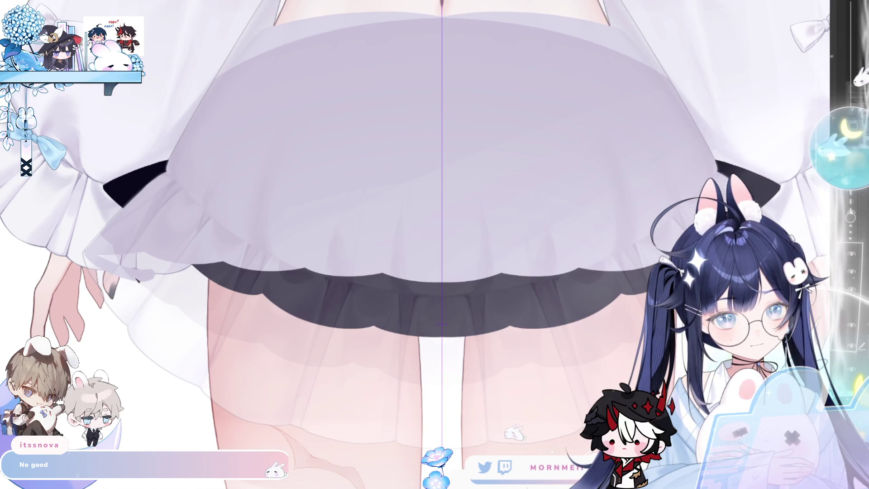
Push the sleeve ribbon strand outward and fill part of the underskirt pale lavender
{"action": "mouse_move", "coordinate": [157, 300]}
{"action": "left_mouse_down"}
{"action": "mouse_move", "coordinate": [254, 350]}
{"action": "mouse_move", "coordinate": [306, 351]}
{"action": "mouse_move", "coordinate": [363, 367]}
{"action": "mouse_move", "coordinate": [311, 362]}
{"action": "mouse_move", "coordinate": [441, 380]}
{"action": "left_mouse_up"}
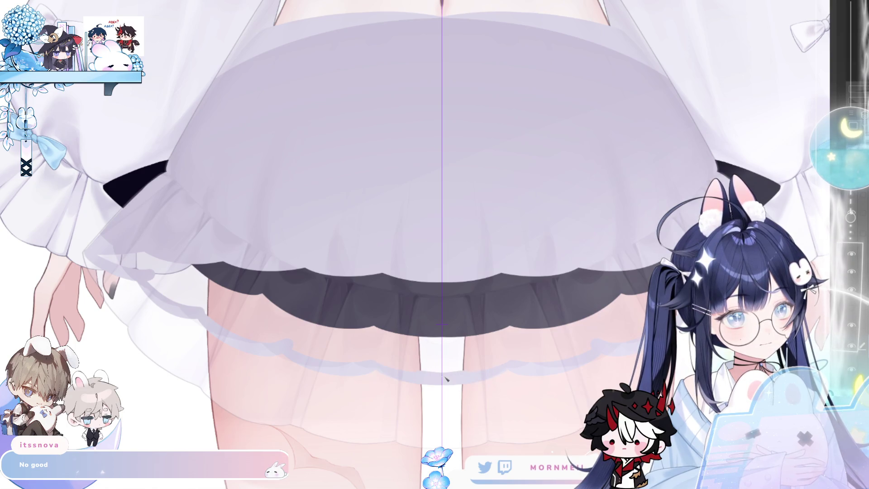
{"action": "key", "text": "g"}
{"action": "left_click", "coordinate": [388, 276]}
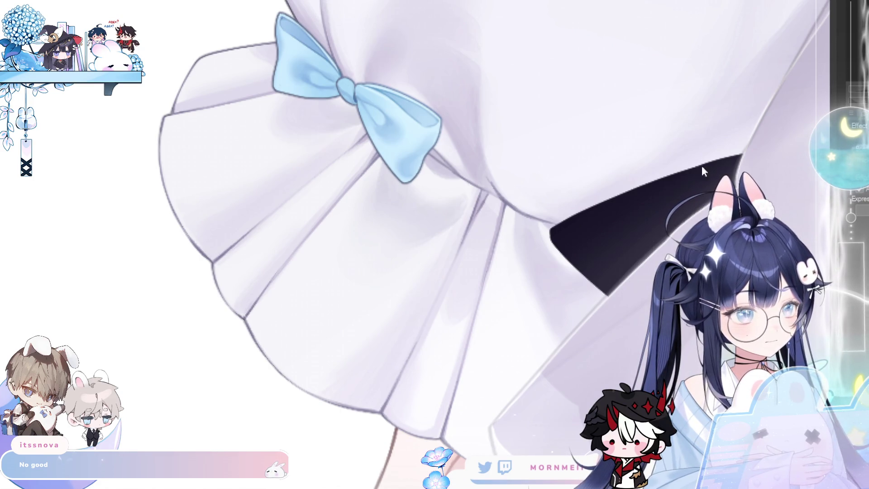
Zoom and rotate in on the skirt ruffle to inspect it, then reset the view to unrotated
{"action": "scroll", "coordinate": [412, 194], "scroll_direction": "down", "scroll_amount": 2}
{"action": "scroll", "coordinate": [412, 194], "scroll_direction": "down", "scroll_amount": 2}
{"action": "scroll", "coordinate": [457, 252], "scroll_direction": "up", "scroll_amount": 4}
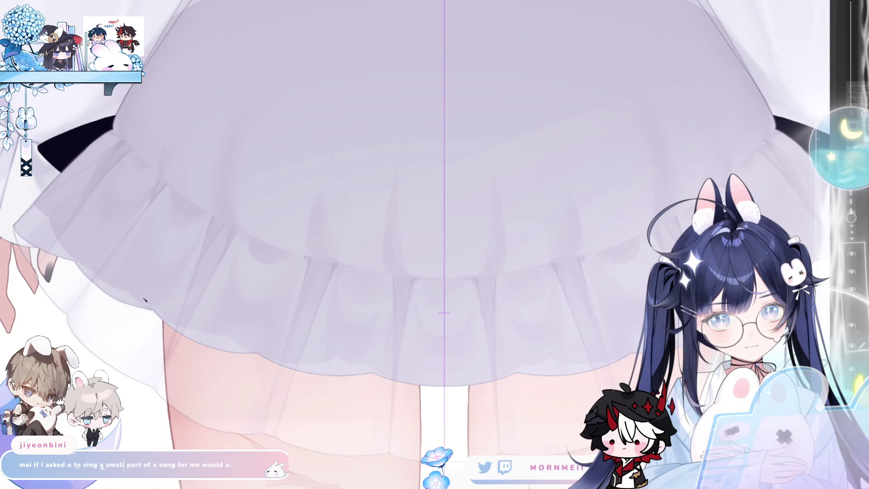
{"action": "mouse_move", "coordinate": [69, 194]}
{"action": "left_mouse_down"}
{"action": "mouse_move", "coordinate": [136, 252]}
{"action": "mouse_move", "coordinate": [107, 287]}
{"action": "left_mouse_up"}
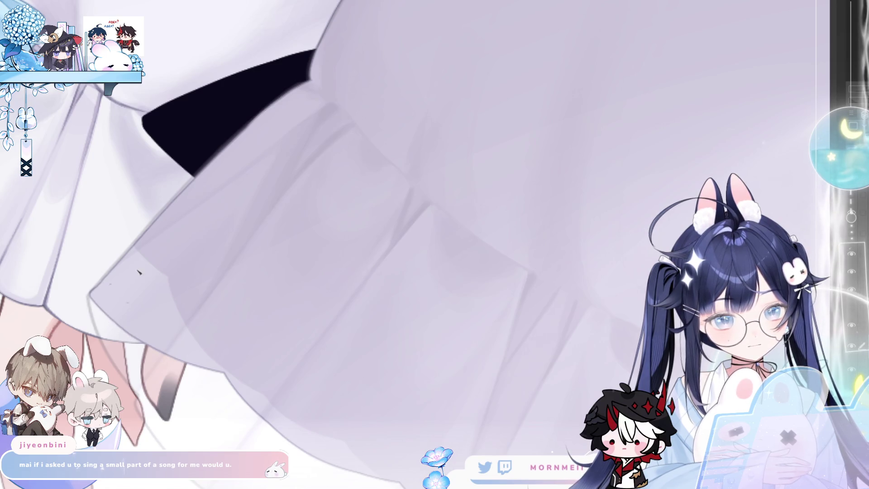
{"action": "key", "text": "ctrl+0"}
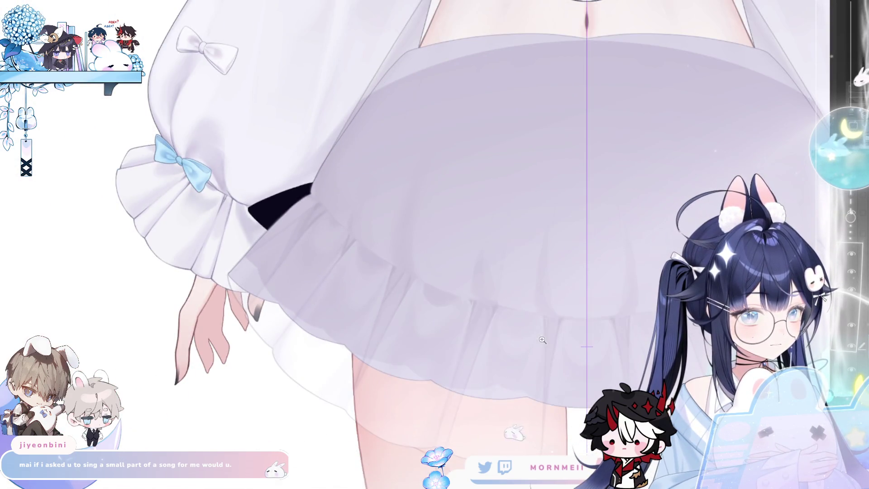
{"action": "scroll", "coordinate": [542, 339], "scroll_direction": "down", "scroll_amount": 3}
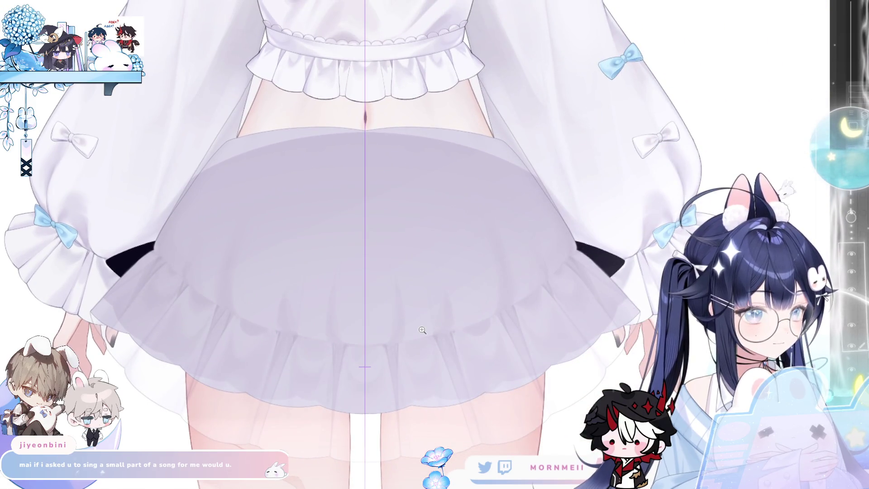
Check the skirt overlay by hiding and reshowing it, then lighten the overskirt's top edge symmetrically
{"action": "left_click", "coordinate": [850, 351]}
{"action": "left_click", "coordinate": [850, 351]}
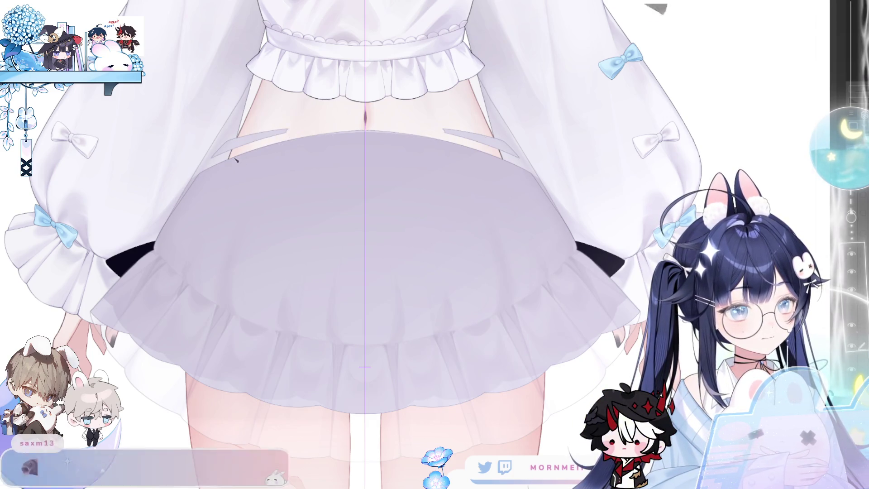
{"action": "left_click_drag", "start_coordinate": [225, 158], "coordinate": [259, 155]}
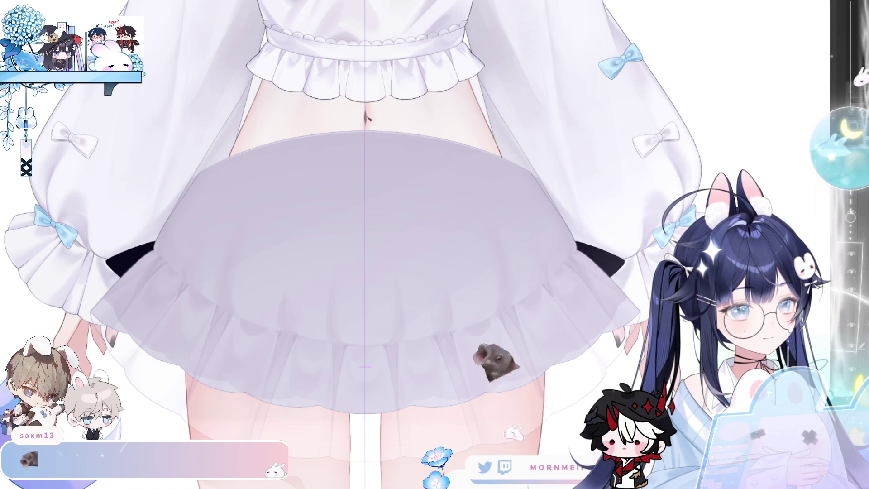
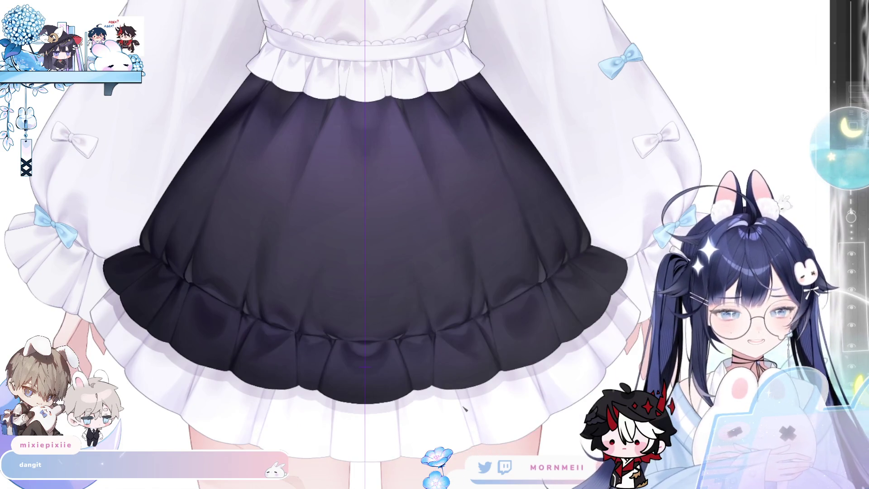
Zoom and pan over the figure, from the blouse down to the socks and bows
{"action": "scroll", "coordinate": [250, 107], "scroll_direction": "down", "scroll_amount": 3}
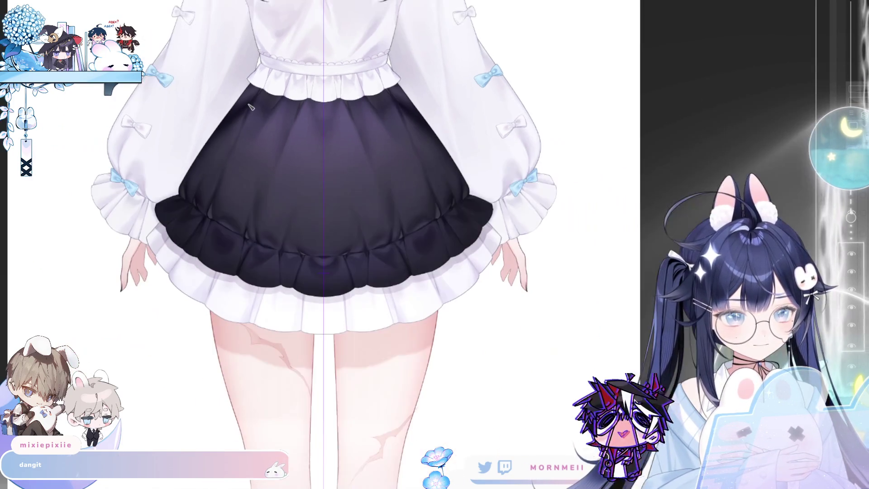
{"action": "scroll", "coordinate": [272, 194], "scroll_direction": "up", "scroll_amount": 2}
{"action": "scroll", "coordinate": [310, 164], "scroll_direction": "down", "scroll_amount": 2}
{"action": "left_click_drag", "start_coordinate": [310, 164], "coordinate": [319, 340]}
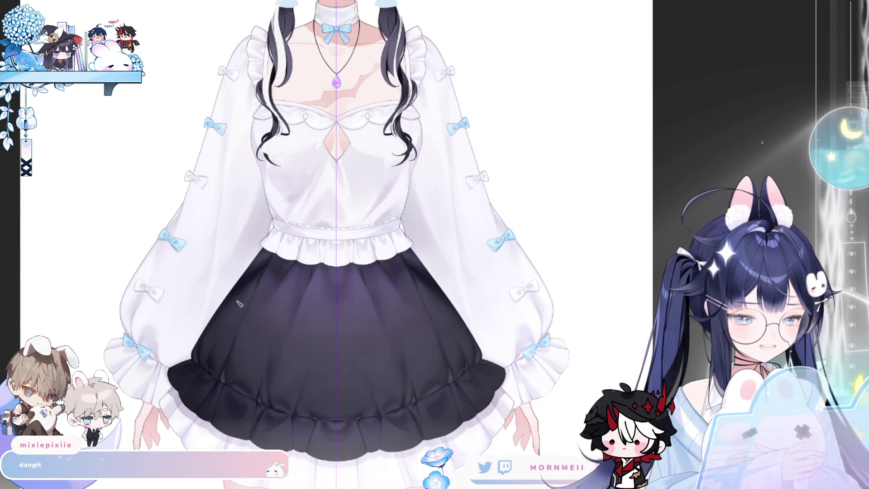
{"action": "scroll", "coordinate": [255, 251], "scroll_direction": "down", "scroll_amount": 2}
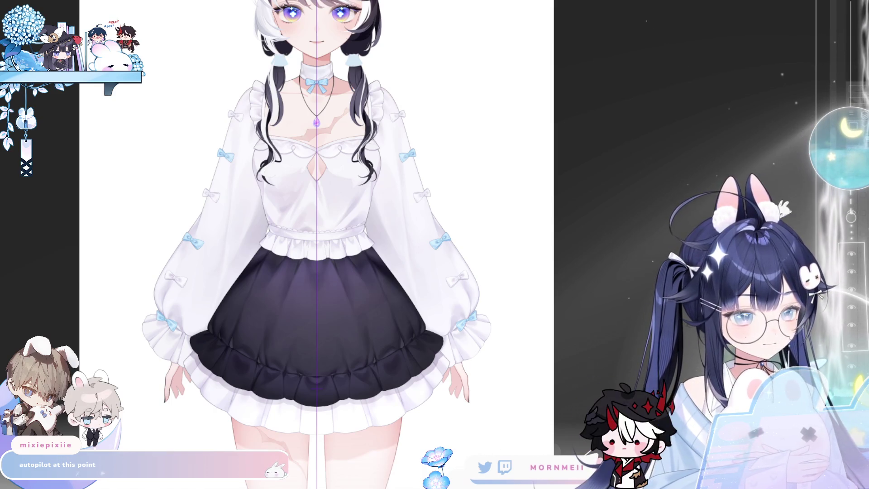
{"action": "scroll", "coordinate": [290, 290], "scroll_direction": "up", "scroll_amount": 5}
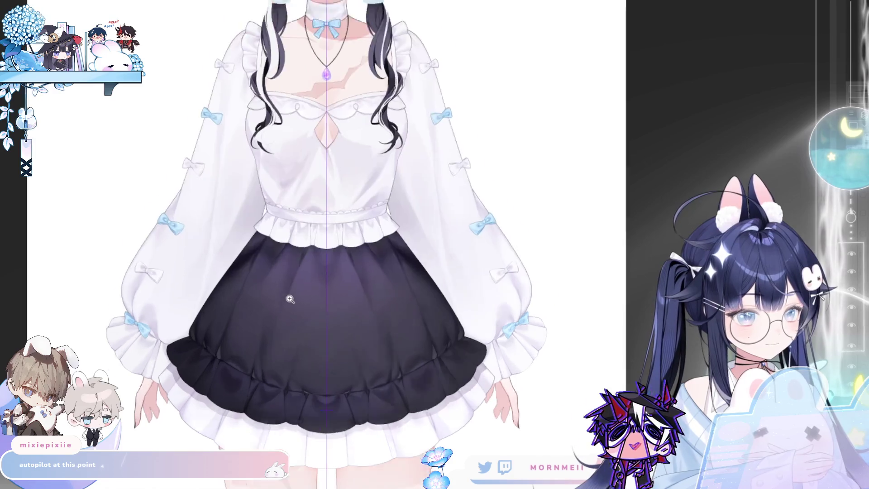
{"action": "scroll", "coordinate": [421, 316], "scroll_direction": "up", "scroll_amount": 3}
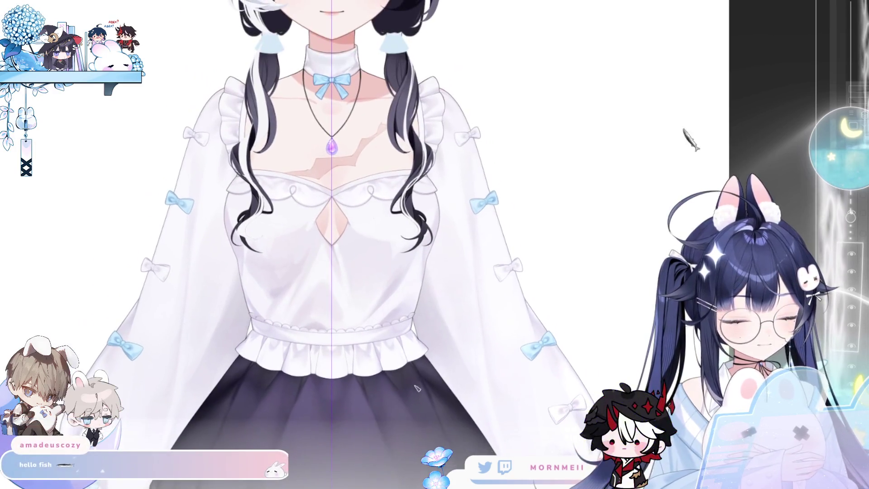
{"action": "scroll", "coordinate": [566, 295], "scroll_direction": "up", "scroll_amount": 1}
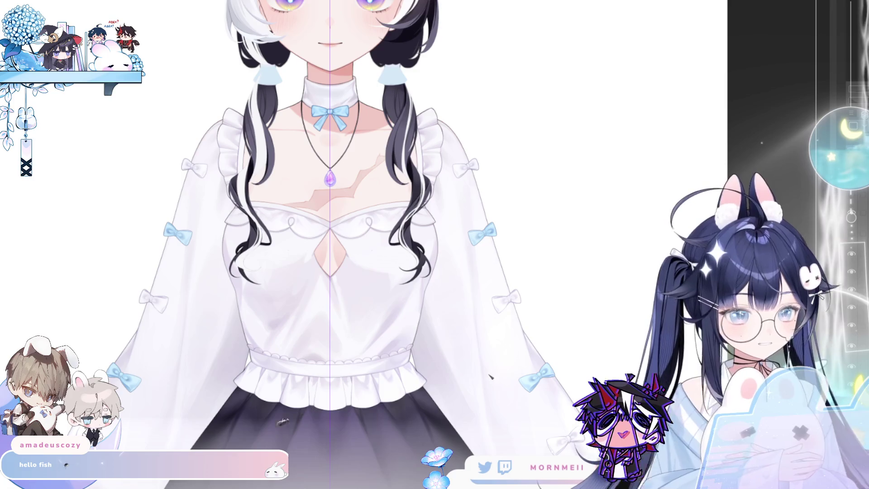
{"action": "scroll", "coordinate": [523, 295], "scroll_direction": "down", "scroll_amount": 3}
{"action": "scroll", "coordinate": [397, 390], "scroll_direction": "down", "scroll_amount": 5}
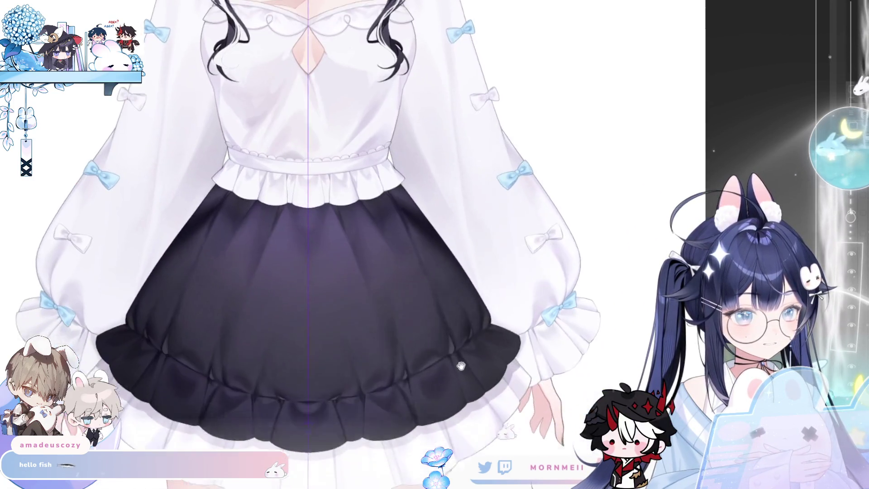
{"action": "scroll", "coordinate": [397, 391], "scroll_direction": "down", "scroll_amount": 2}
{"action": "scroll", "coordinate": [408, 353], "scroll_direction": "down", "scroll_amount": 1}
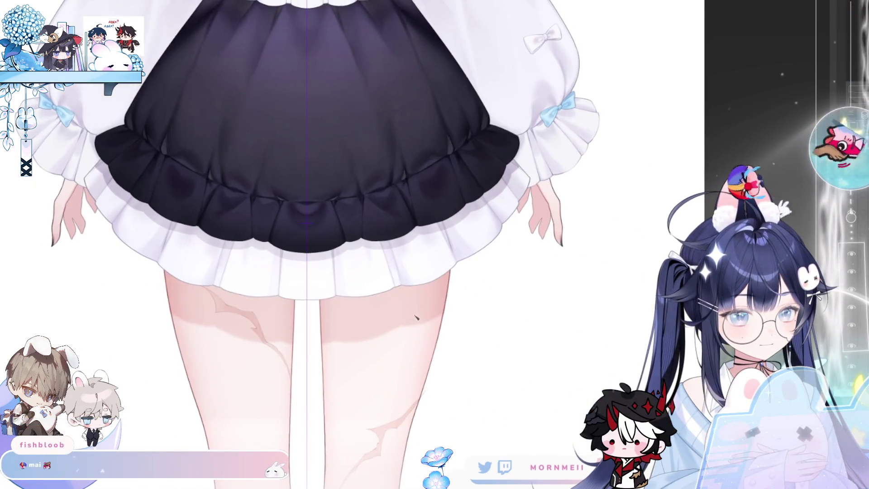
{"action": "scroll", "coordinate": [394, 332], "scroll_direction": "down", "scroll_amount": 2}
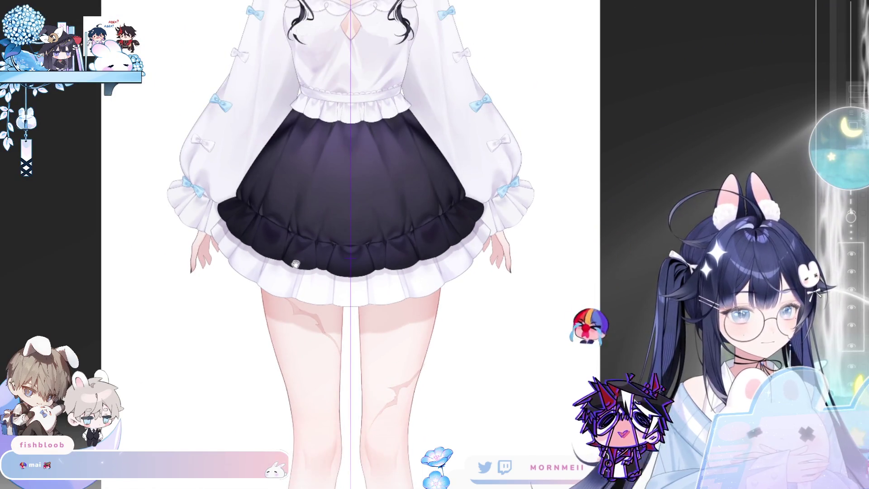
{"action": "scroll", "coordinate": [353, 305], "scroll_direction": "up", "scroll_amount": 3}
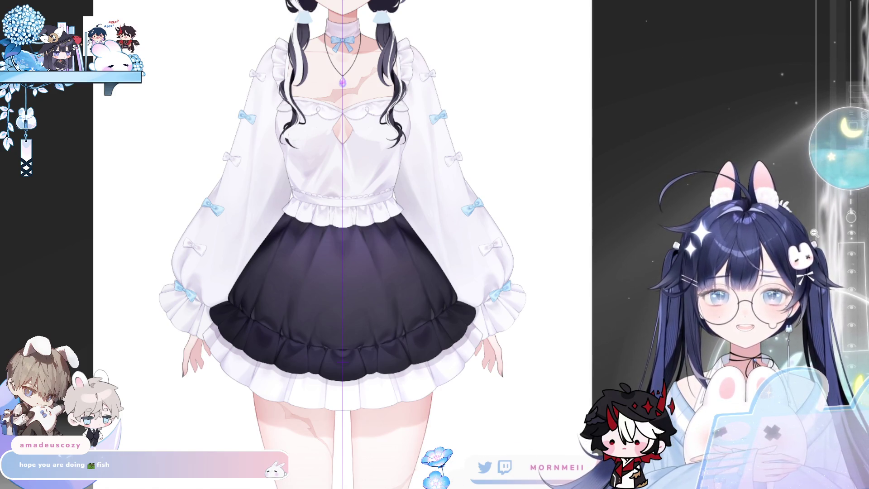
{"action": "scroll", "coordinate": [320, 157], "scroll_direction": "down", "scroll_amount": 1}
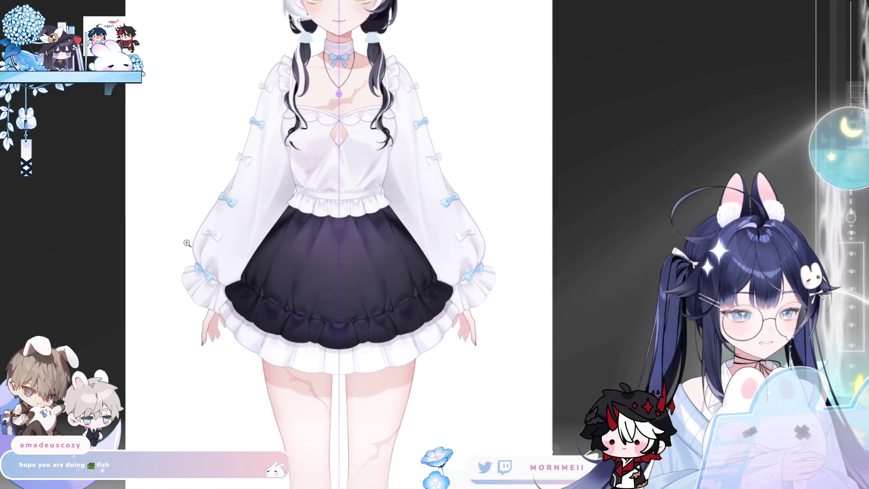
{"action": "left_click", "coordinate": [247, 231]}
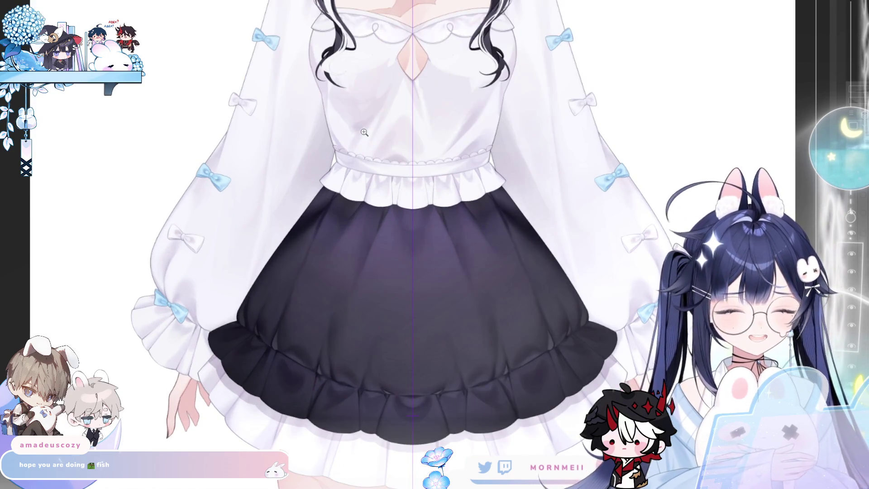
{"action": "scroll", "coordinate": [364, 132], "scroll_direction": "down", "scroll_amount": 1}
{"action": "scroll", "coordinate": [358, 134], "scroll_direction": "down", "scroll_amount": 2}
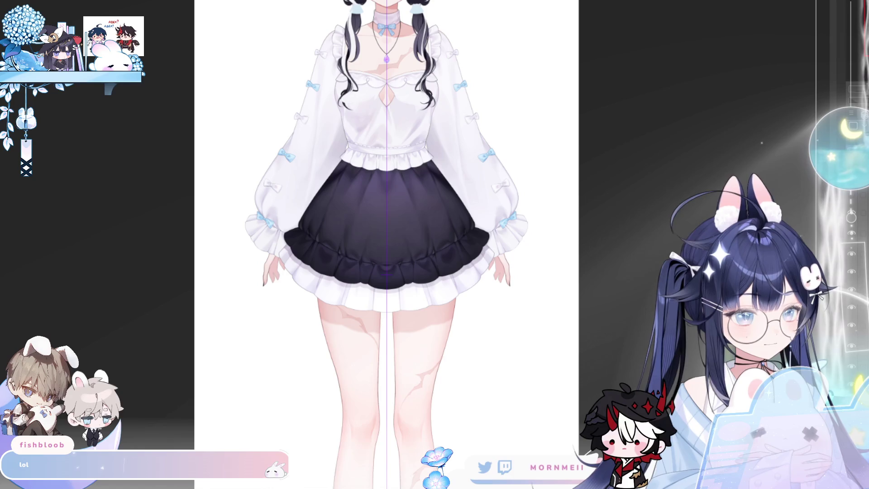
{"action": "left_click_drag", "start_coordinate": [511, 377], "coordinate": [473, 398]}
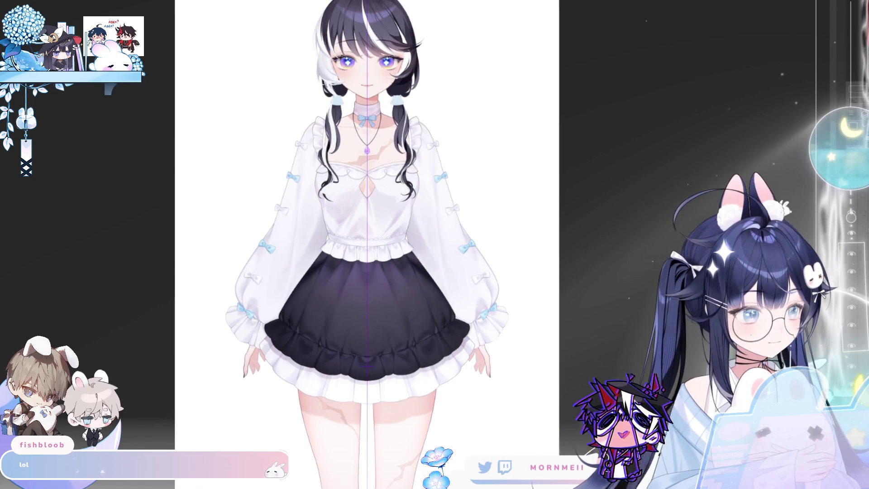
{"action": "scroll", "coordinate": [495, 241], "scroll_direction": "down", "scroll_amount": 10}
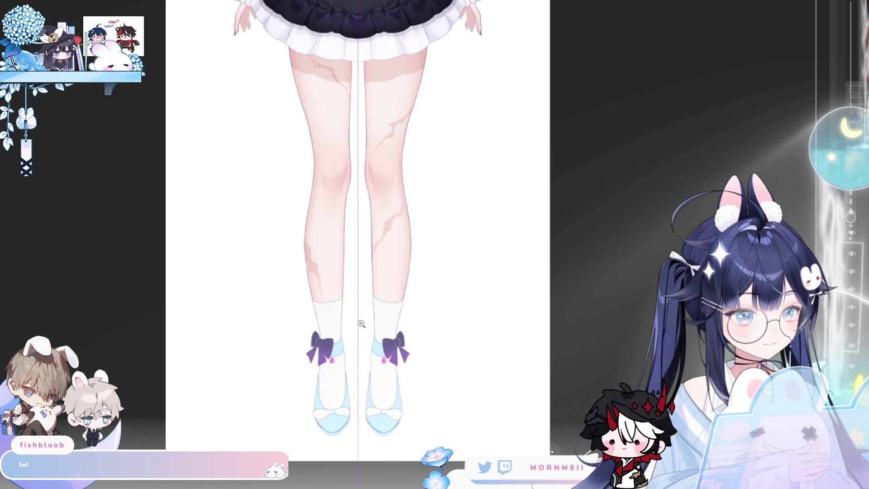
{"action": "left_click", "coordinate": [362, 324]}
{"action": "left_click", "coordinate": [375, 333]}
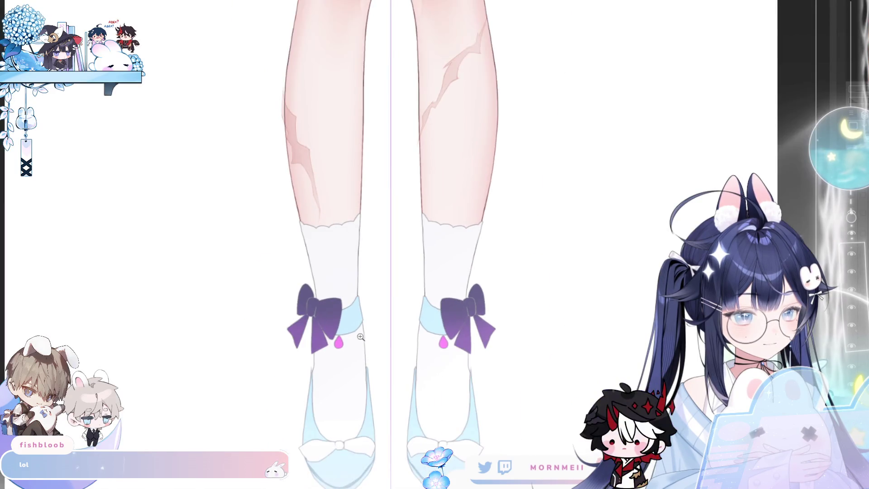
{"action": "left_click", "coordinate": [375, 333]}
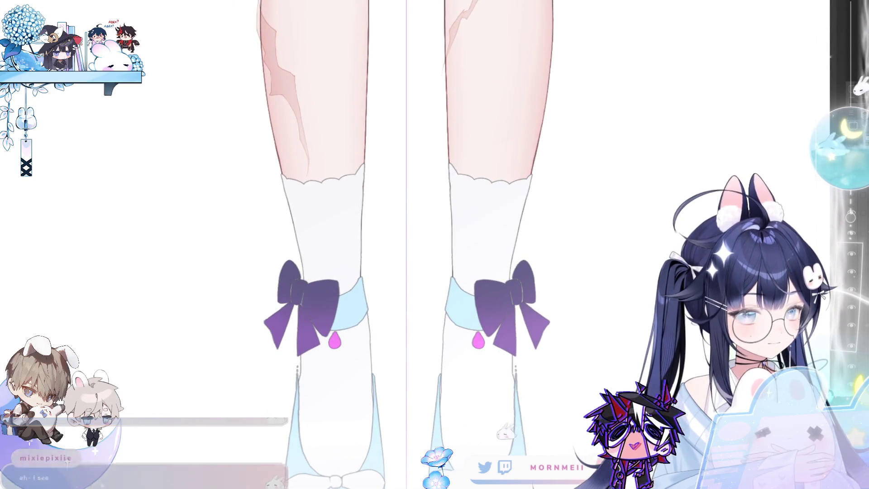
{"action": "left_click_drag", "start_coordinate": [600, 414], "coordinate": [539, 359]}
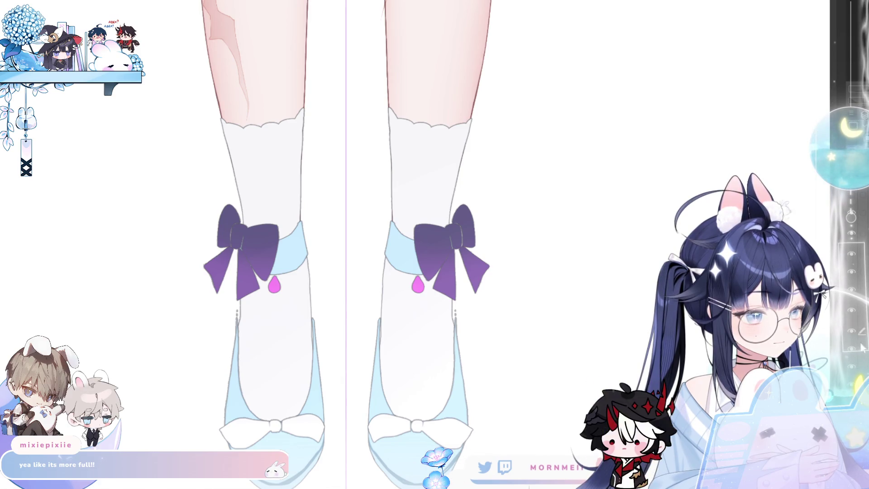
{"action": "scroll", "coordinate": [493, 333], "scroll_direction": "down", "scroll_amount": 3}
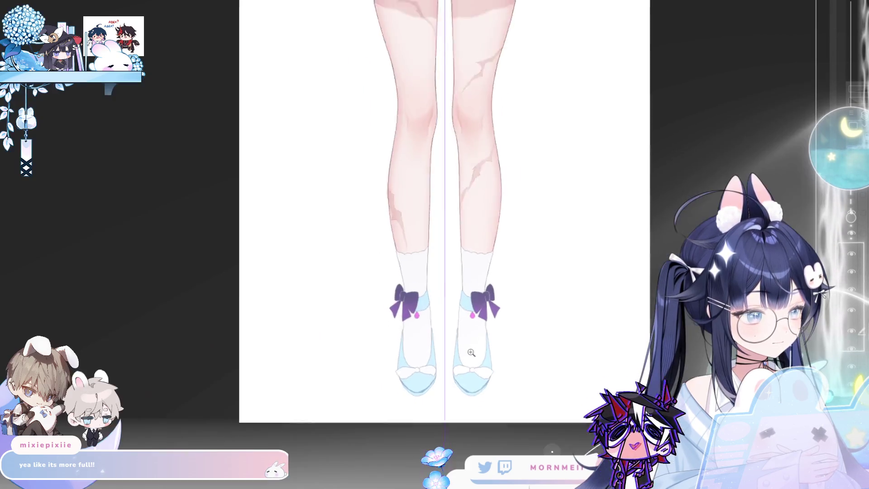
{"action": "mouse_move", "coordinate": [699, 201]}
{"action": "left_mouse_down"}
{"action": "mouse_move", "coordinate": [617, 344]}
{"action": "mouse_move", "coordinate": [631, 484]}
{"action": "left_mouse_up"}
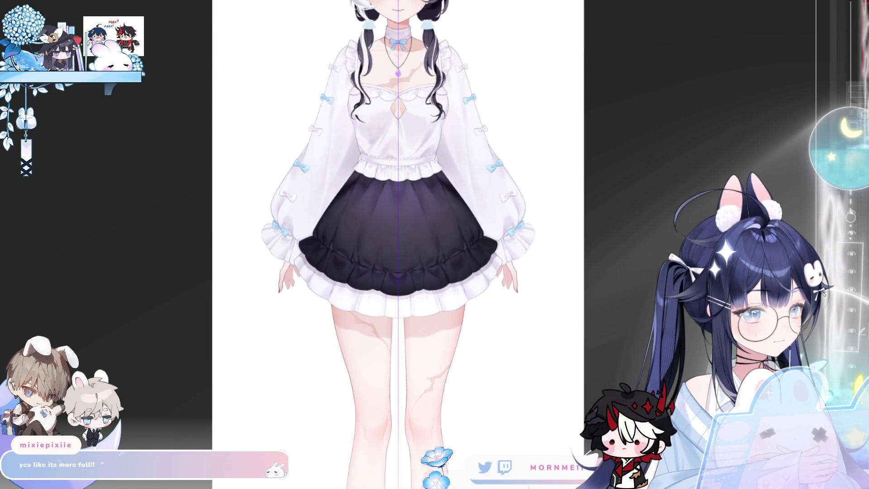
Hide the light-blue shoes and purple bows, then paint the white socks over both feet
{"action": "left_click", "coordinate": [852, 312], "text": "alt"}
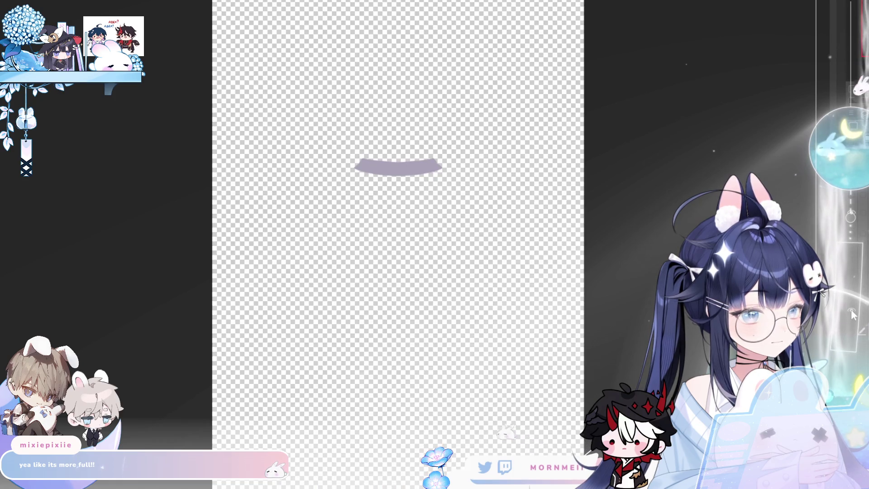
{"action": "left_click", "coordinate": [854, 314], "text": "alt"}
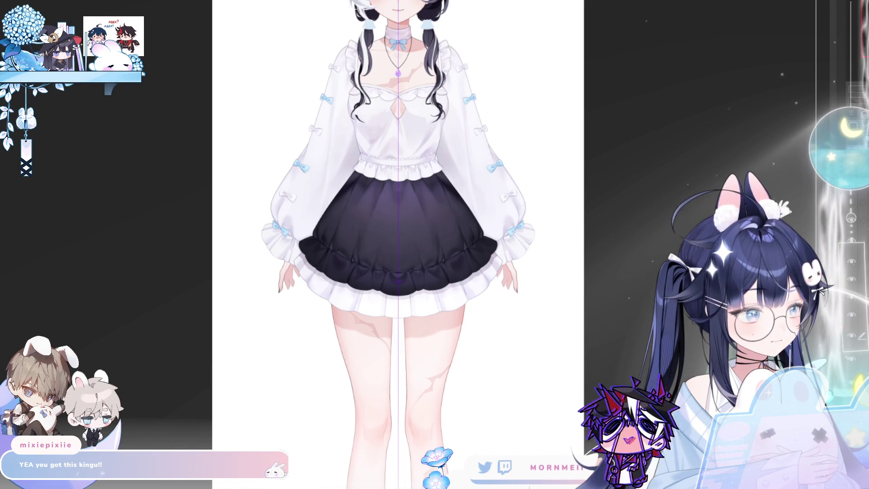
{"action": "scroll", "coordinate": [384, 244], "scroll_direction": "down", "scroll_amount": 5}
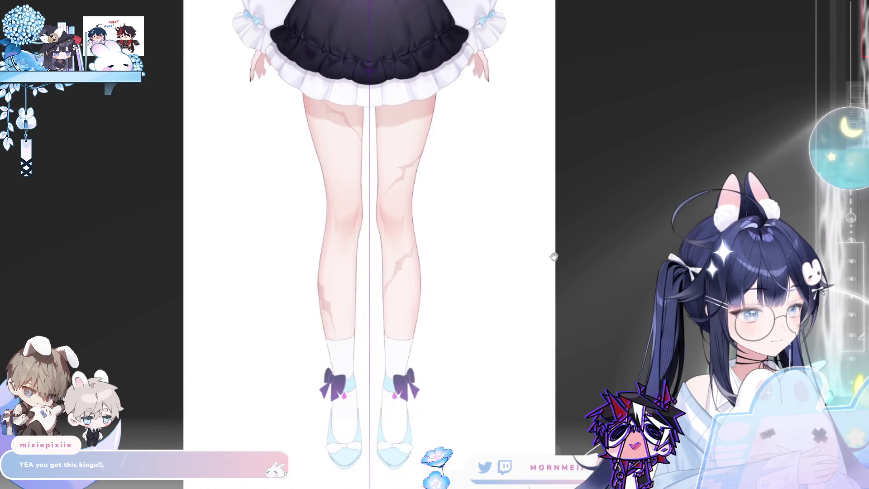
{"action": "left_click", "coordinate": [854, 363]}
{"action": "left_click", "coordinate": [854, 363]}
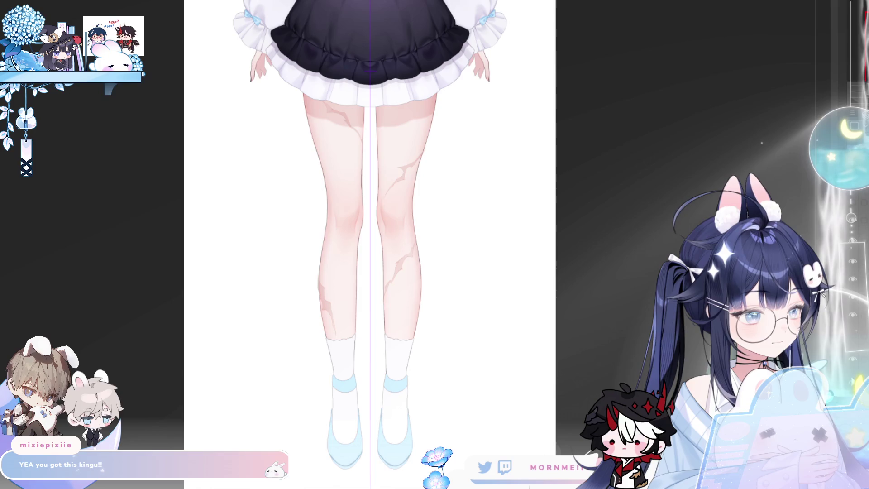
{"action": "scroll", "coordinate": [385, 244], "scroll_direction": "down", "scroll_amount": 1}
{"action": "left_click", "coordinate": [852, 369]}
{"action": "left_click", "coordinate": [852, 369]}
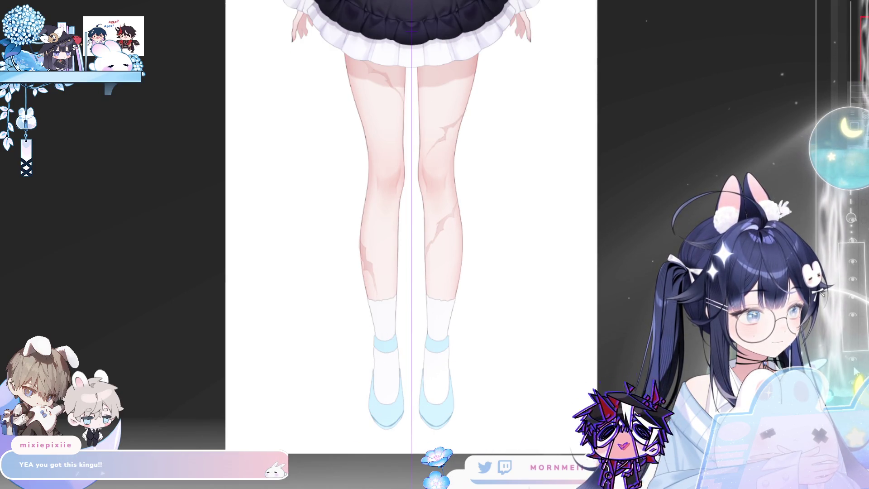
{"action": "left_click", "coordinate": [853, 369]}
{"action": "mouse_move", "coordinate": [372, 378]}
{"action": "left_mouse_down"}
{"action": "mouse_move", "coordinate": [380, 419]}
{"action": "mouse_move", "coordinate": [405, 423]}
{"action": "mouse_move", "coordinate": [396, 390]}
{"action": "left_mouse_up"}
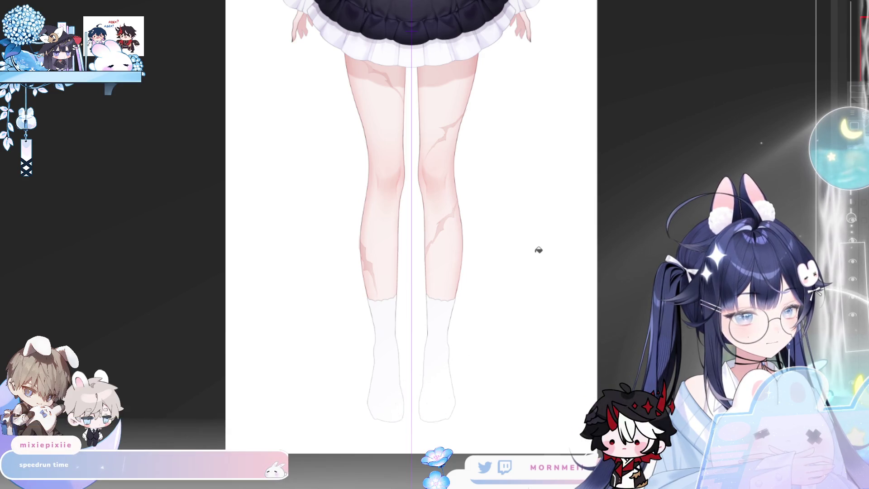
Give both socks a translucent grey base and zoom in closer
{"action": "scroll", "coordinate": [470, 340], "scroll_direction": "up", "scroll_amount": 4}
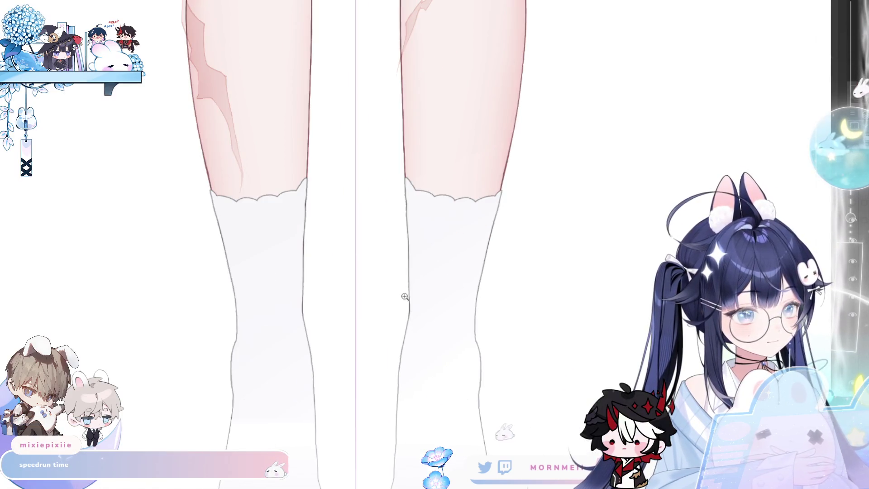
{"action": "left_click", "coordinate": [459, 243]}
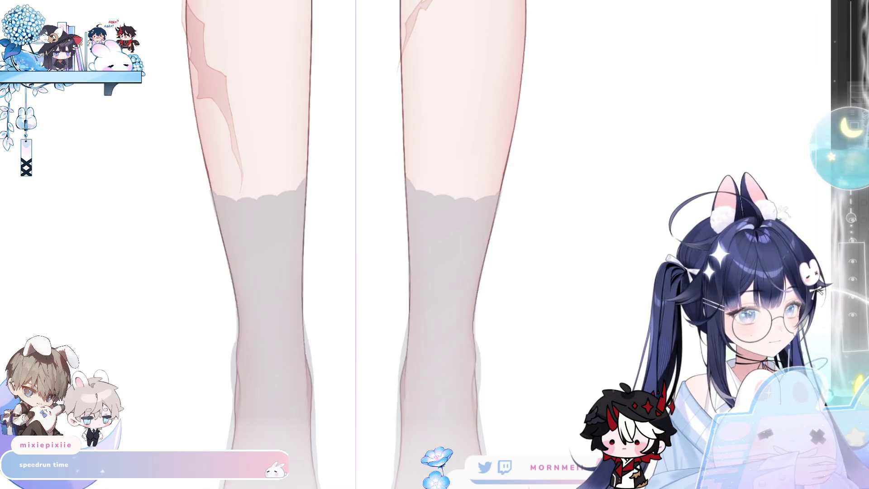
{"action": "left_click", "coordinate": [407, 277]}
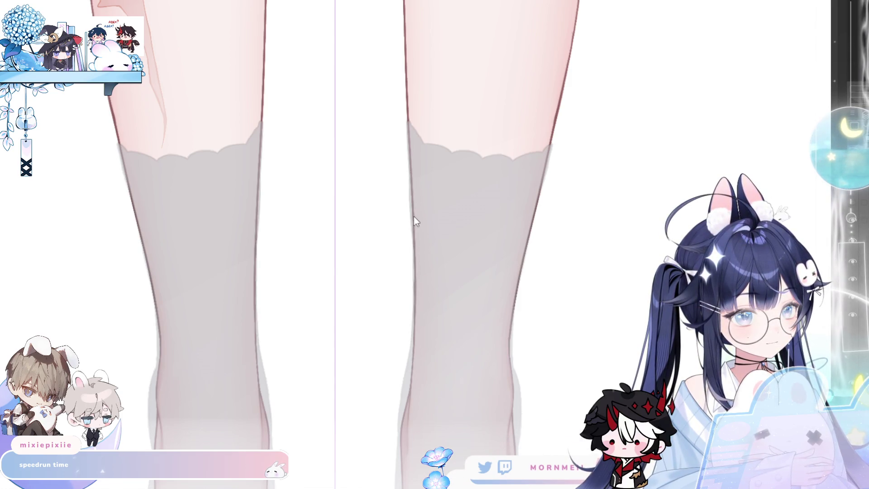
Airbrush faint mirrored light strokes along the socks' inner, lower and outer edges
{"action": "left_click_drag", "start_coordinate": [547, 173], "coordinate": [513, 348]}
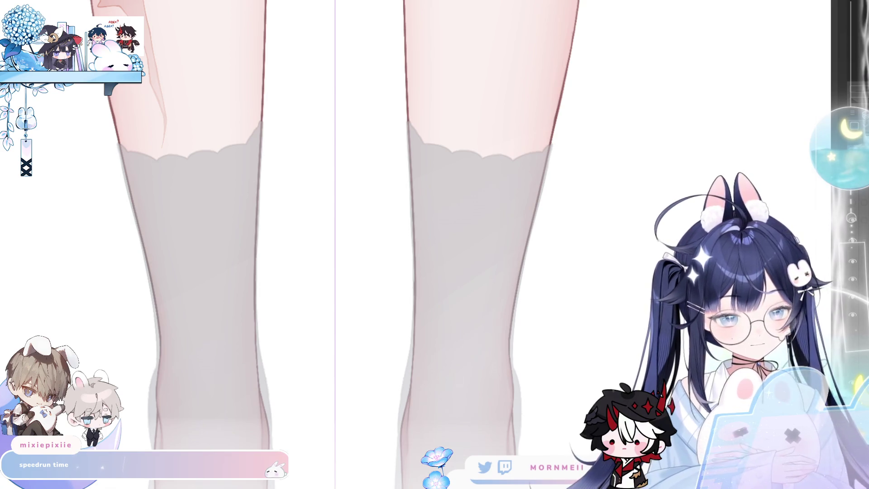
{"action": "scroll", "coordinate": [316, 379], "scroll_direction": "down", "scroll_amount": 3}
{"action": "left_click_drag", "start_coordinate": [297, 280], "coordinate": [292, 217]}
{"action": "left_click_drag", "start_coordinate": [294, 267], "coordinate": [308, 328]}
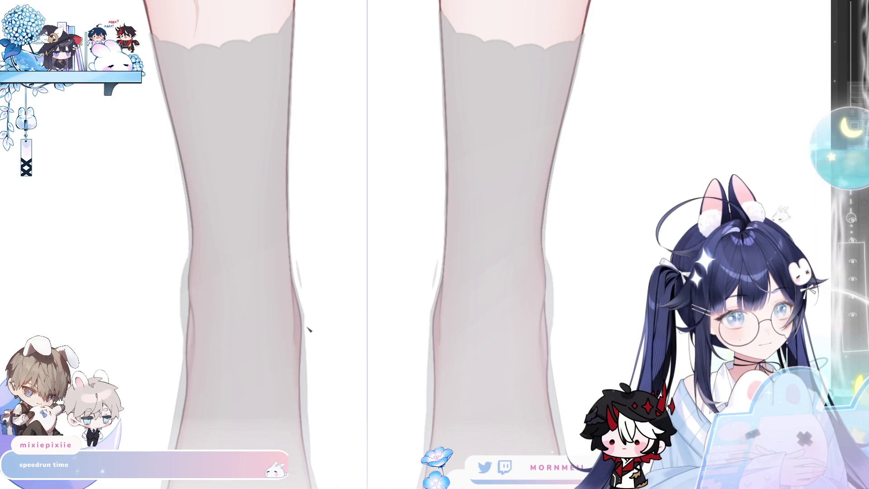
{"action": "mouse_move", "coordinate": [547, 232]}
{"action": "left_mouse_down"}
{"action": "mouse_move", "coordinate": [553, 183]}
{"action": "mouse_move", "coordinate": [550, 262]}
{"action": "left_mouse_up"}
{"action": "left_click_drag", "start_coordinate": [549, 210], "coordinate": [552, 288]}
{"action": "left_click_drag", "start_coordinate": [547, 246], "coordinate": [552, 319]}
{"action": "left_click_drag", "start_coordinate": [549, 262], "coordinate": [550, 306]}
{"action": "left_click_drag", "start_coordinate": [549, 271], "coordinate": [553, 330]}
{"action": "left_click_drag", "start_coordinate": [551, 289], "coordinate": [557, 324]}
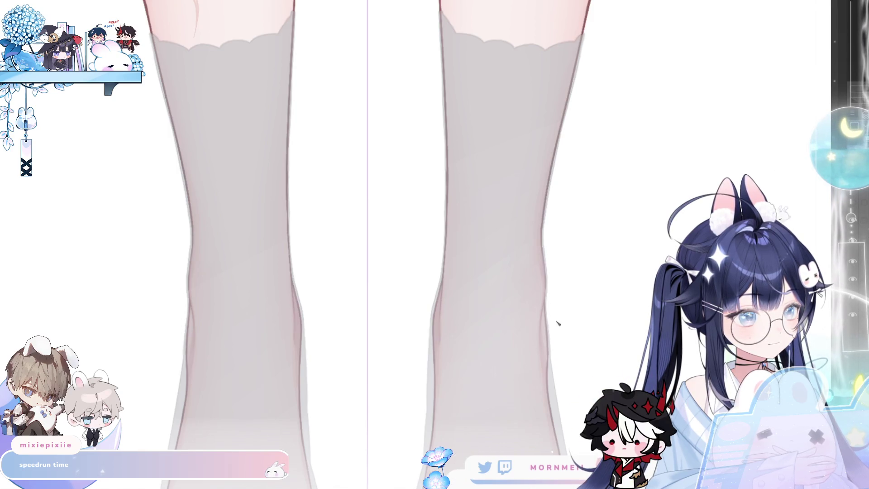
{"action": "left_click_drag", "start_coordinate": [573, 393], "coordinate": [539, 124]}
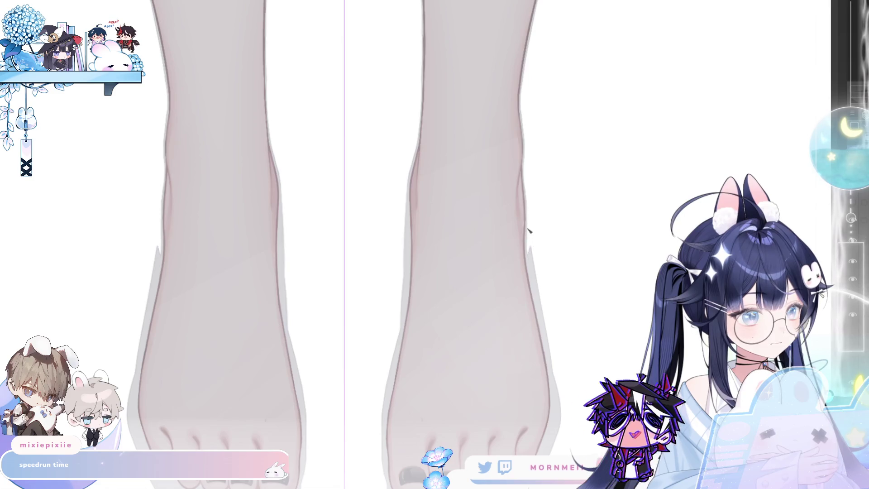
Airbrush faint light strokes along the feet's outer and inner edges, redoing several
{"action": "left_click_drag", "start_coordinate": [529, 233], "coordinate": [539, 304]}
{"action": "left_click_drag", "start_coordinate": [529, 258], "coordinate": [539, 291]}
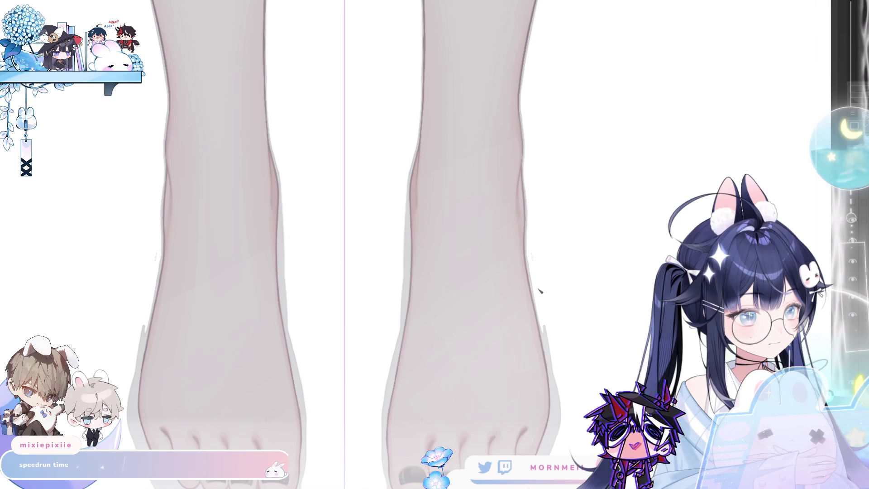
{"action": "left_click_drag", "start_coordinate": [548, 382], "coordinate": [544, 330]}
{"action": "key", "text": "ctrl+z"}
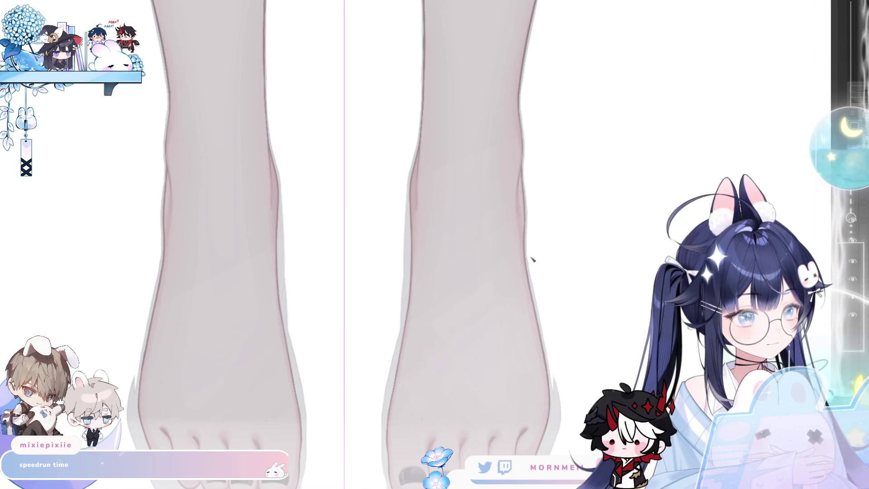
{"action": "left_click_drag", "start_coordinate": [407, 202], "coordinate": [397, 334]}
{"action": "key", "text": "ctrl+z"}
{"action": "left_click_drag", "start_coordinate": [286, 316], "coordinate": [283, 250]}
{"action": "left_click_drag", "start_coordinate": [284, 194], "coordinate": [285, 296]}
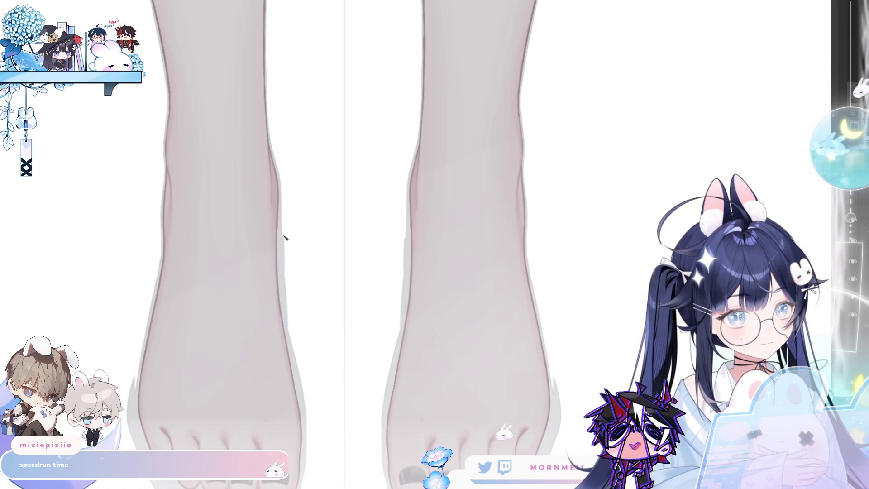
{"action": "left_click_drag", "start_coordinate": [281, 224], "coordinate": [284, 265]}
{"action": "left_click_drag", "start_coordinate": [283, 190], "coordinate": [289, 316]}
{"action": "key", "text": "ctrl+z"}
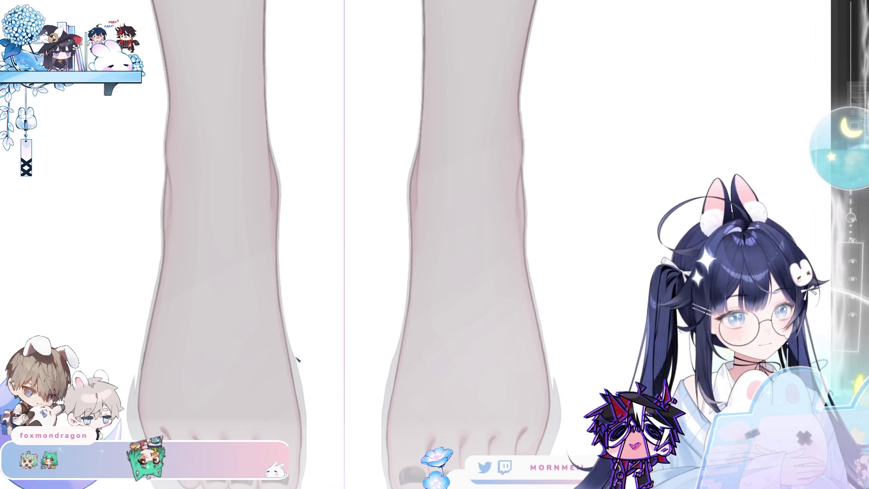
{"action": "left_click_drag", "start_coordinate": [296, 407], "coordinate": [287, 320]}
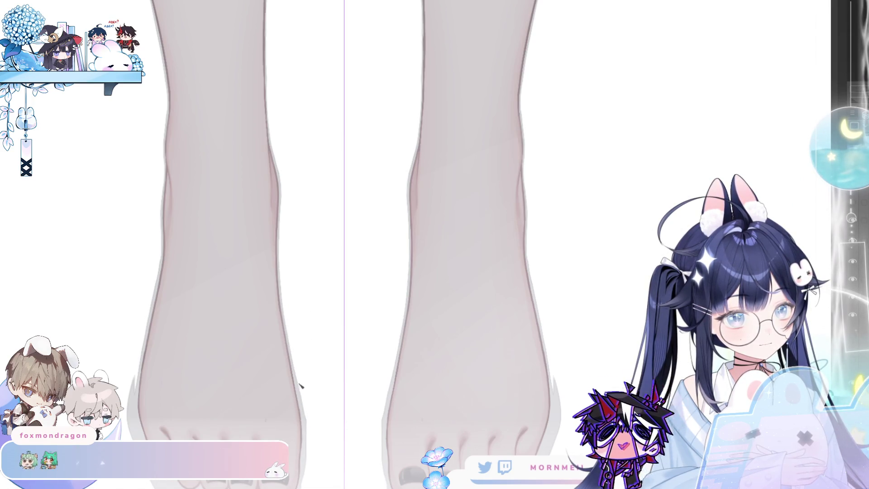
{"action": "left_click_drag", "start_coordinate": [303, 413], "coordinate": [309, 452]}
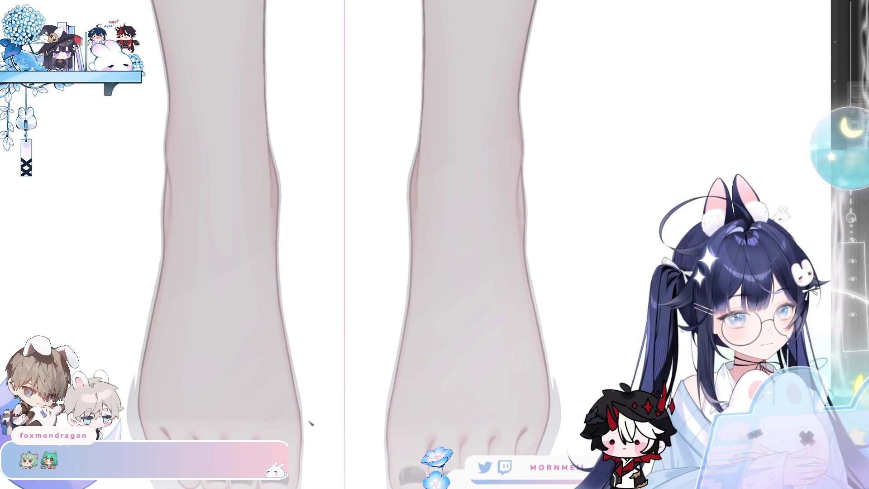
Lighten the grey shading beneath the toes
{"action": "left_click_drag", "start_coordinate": [313, 433], "coordinate": [248, 376]}
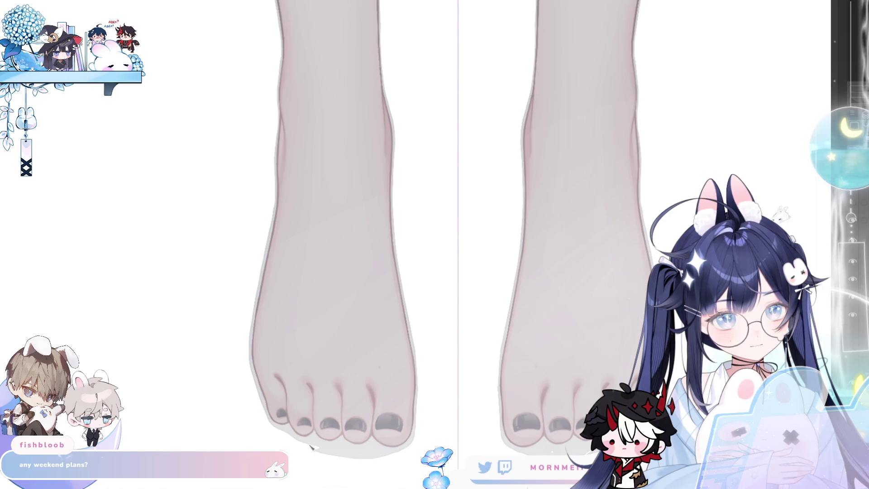
{"action": "left_click_drag", "start_coordinate": [338, 456], "coordinate": [362, 462]}
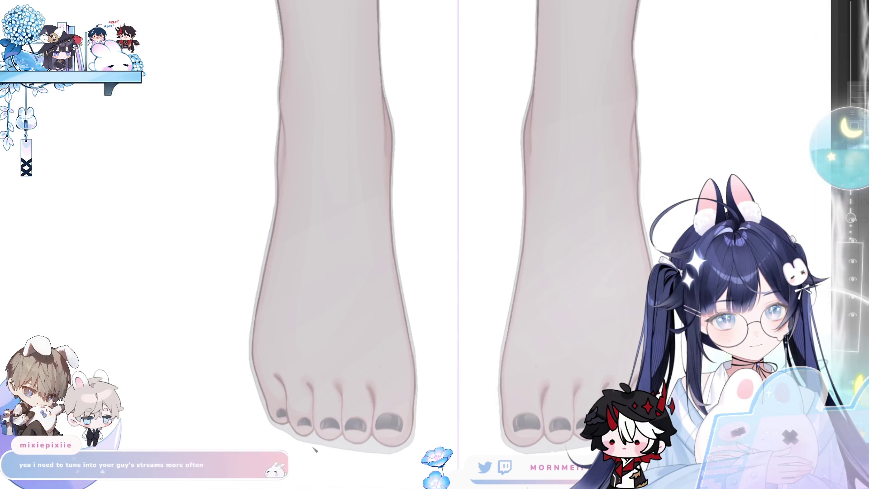
{"action": "left_click_drag", "start_coordinate": [371, 454], "coordinate": [395, 452]}
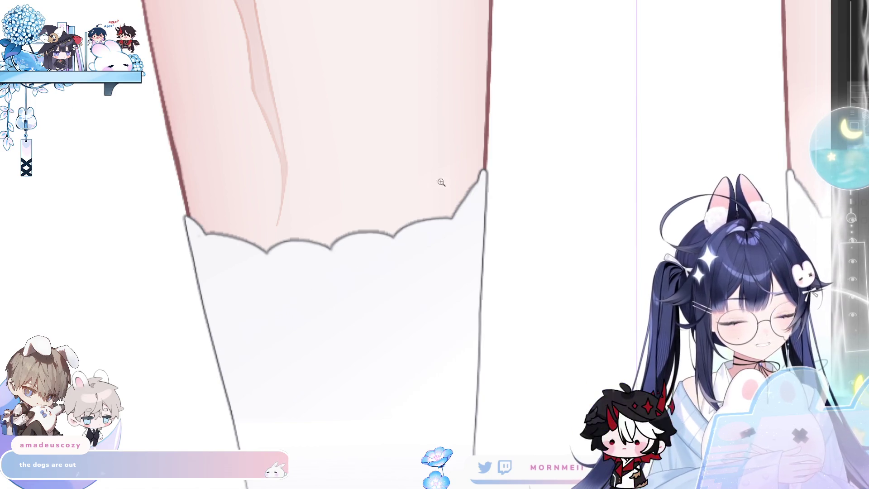
{"action": "scroll", "coordinate": [441, 182], "scroll_direction": "down", "scroll_amount": 1}
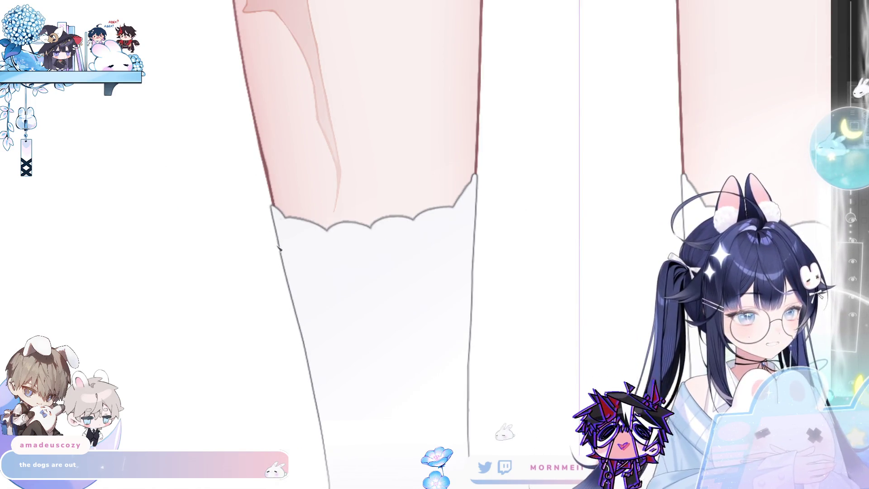
Try a grey fill on both socks, flip the canvas, then undo the fill
{"action": "left_click", "coordinate": [362, 280]}
{"action": "key", "text": "h"}
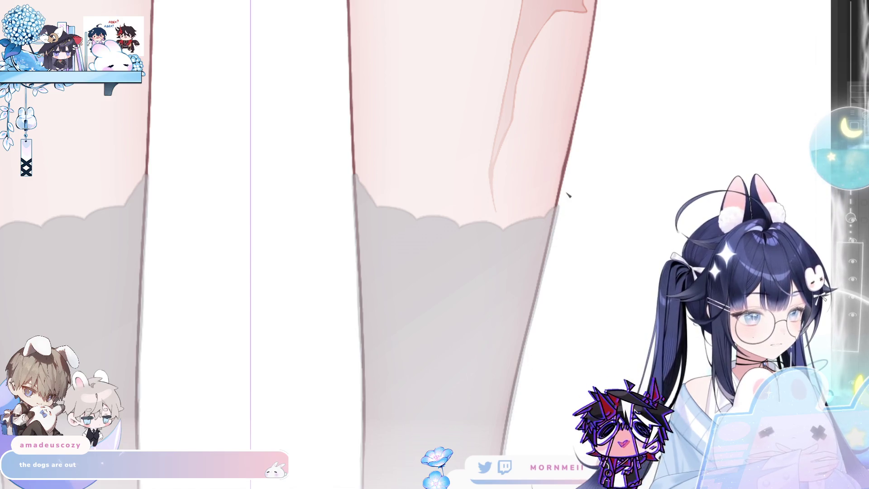
{"action": "key", "text": "ctrl+z"}
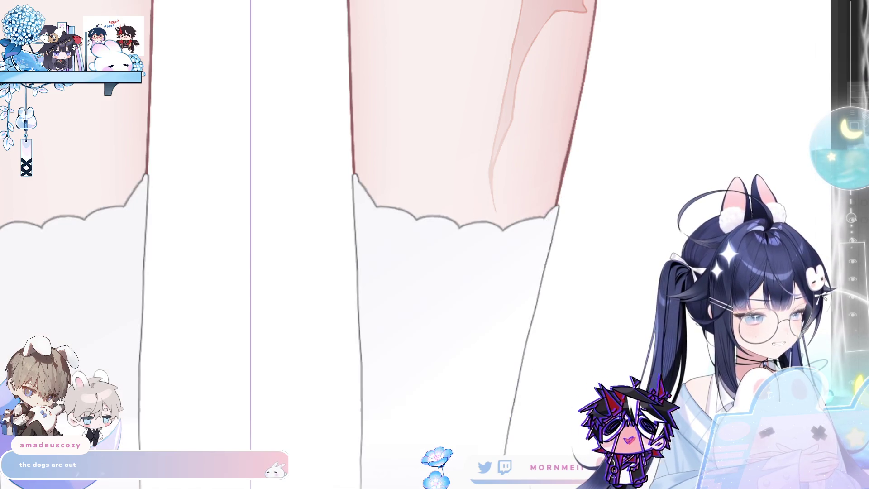
Sketch scallop bumps on the left sock top, then erase them into a smooth arc
{"action": "scroll", "coordinate": [536, 199], "scroll_direction": "left", "scroll_amount": 5}
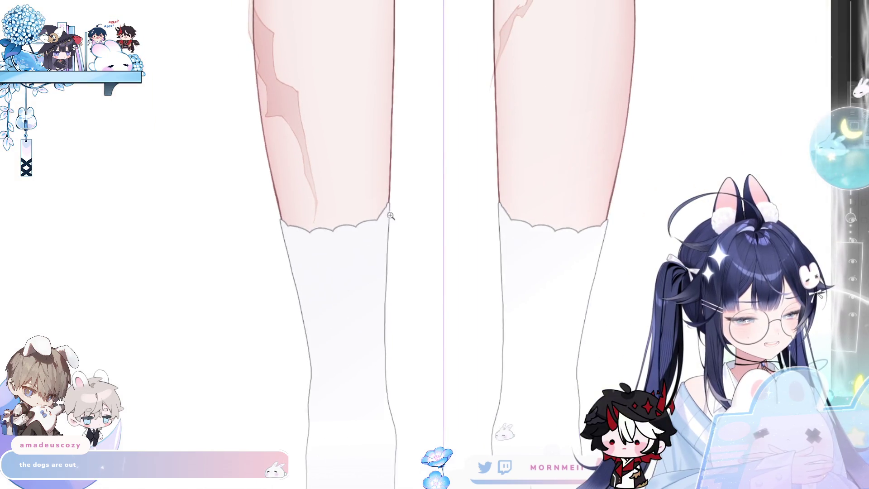
{"action": "left_click", "coordinate": [283, 287]}
{"action": "left_click", "coordinate": [101, 258]}
{"action": "left_click_drag", "start_coordinate": [652, 268], "coordinate": [477, 269]}
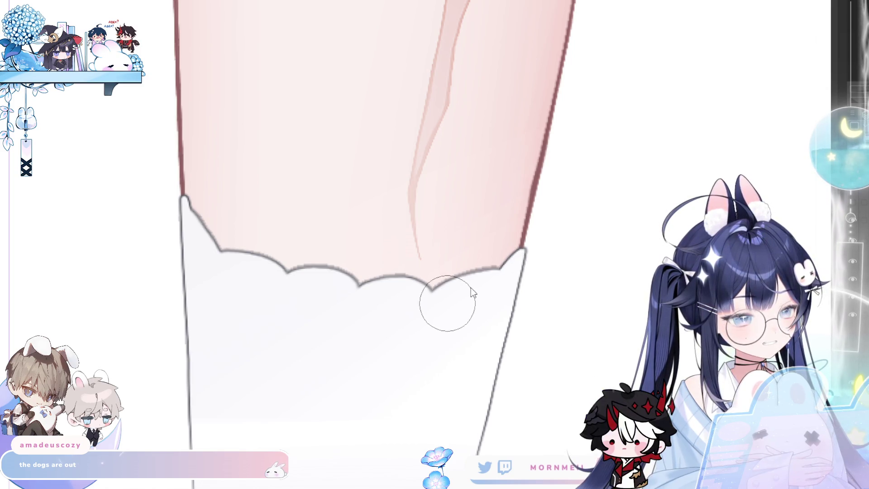
{"action": "left_click_drag", "start_coordinate": [434, 289], "coordinate": [483, 271]}
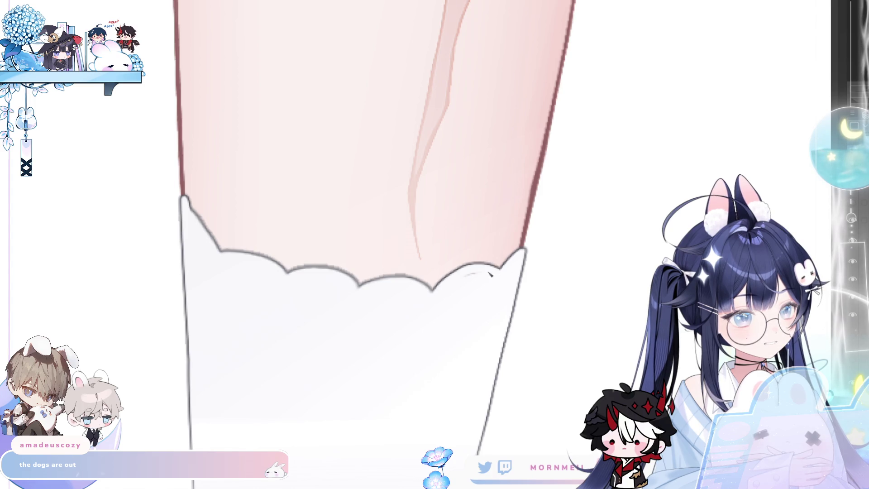
{"action": "key", "text": "h"}
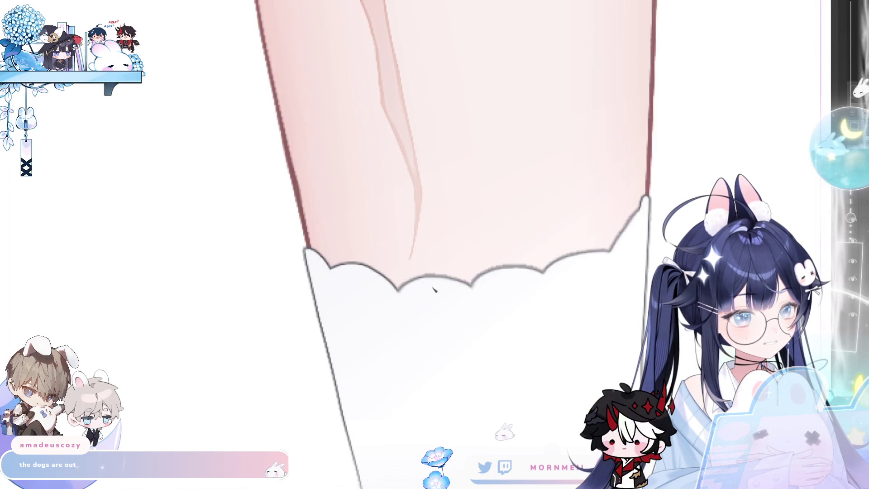
{"action": "left_click_drag", "start_coordinate": [393, 291], "coordinate": [496, 272]}
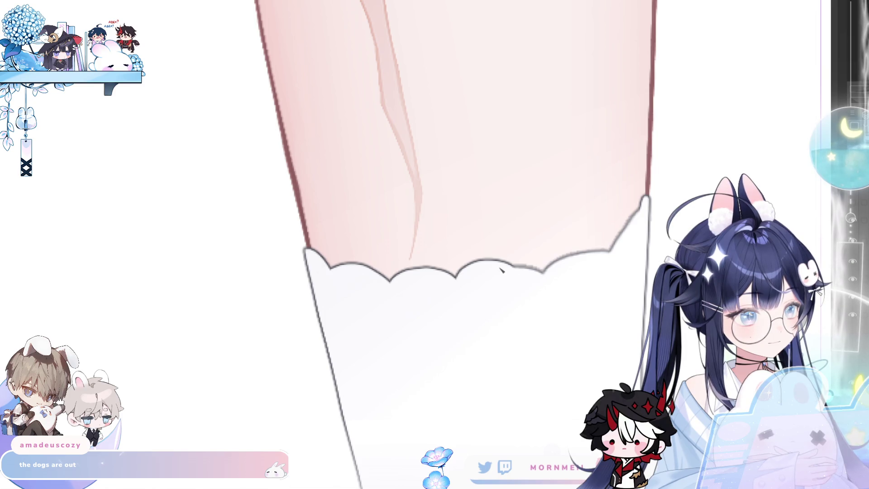
{"action": "key", "text": "ctrl+minus"}
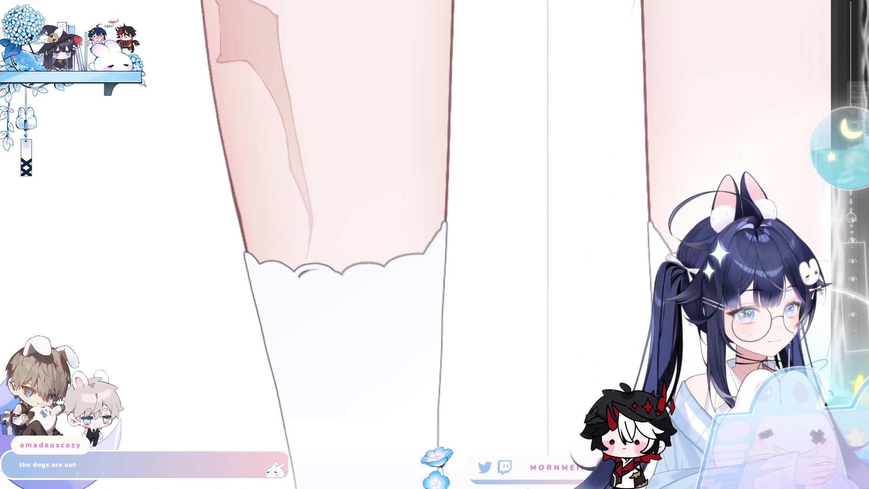
{"action": "mouse_move", "coordinate": [244, 255]}
{"action": "left_mouse_down"}
{"action": "mouse_move", "coordinate": [355, 248]}
{"action": "mouse_move", "coordinate": [234, 239]}
{"action": "mouse_move", "coordinate": [244, 254]}
{"action": "left_mouse_up"}
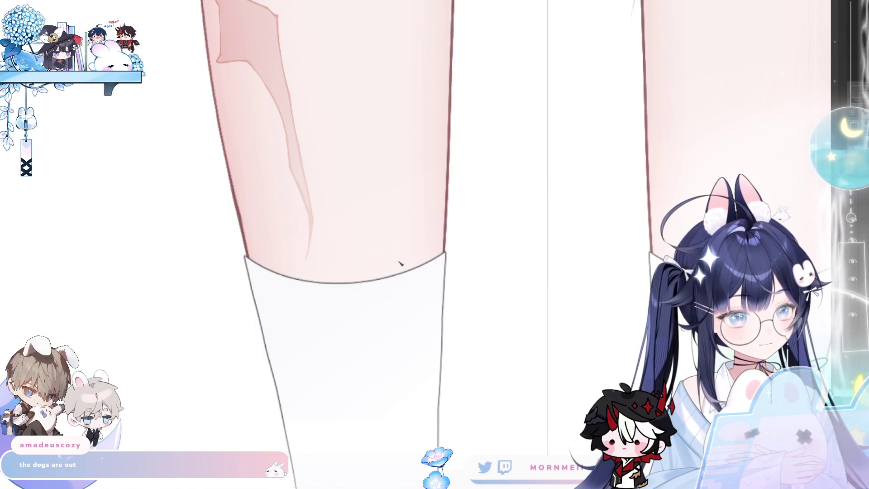
Paint the pink gap in the sock's top-left corner white, discarding a test edge line
{"action": "scroll", "coordinate": [402, 272], "scroll_direction": "down", "scroll_amount": 3}
{"action": "scroll", "coordinate": [567, 289], "scroll_direction": "up", "scroll_amount": 3}
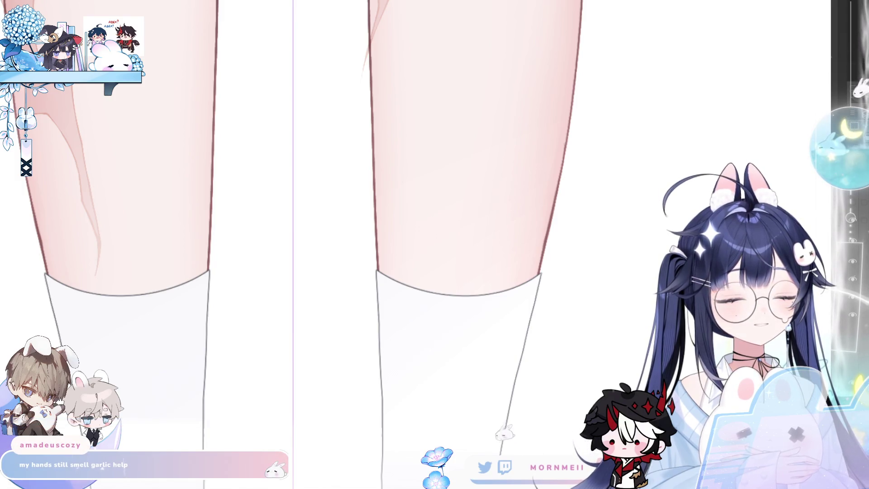
{"action": "scroll", "coordinate": [131, 353], "scroll_direction": "up", "scroll_amount": 3}
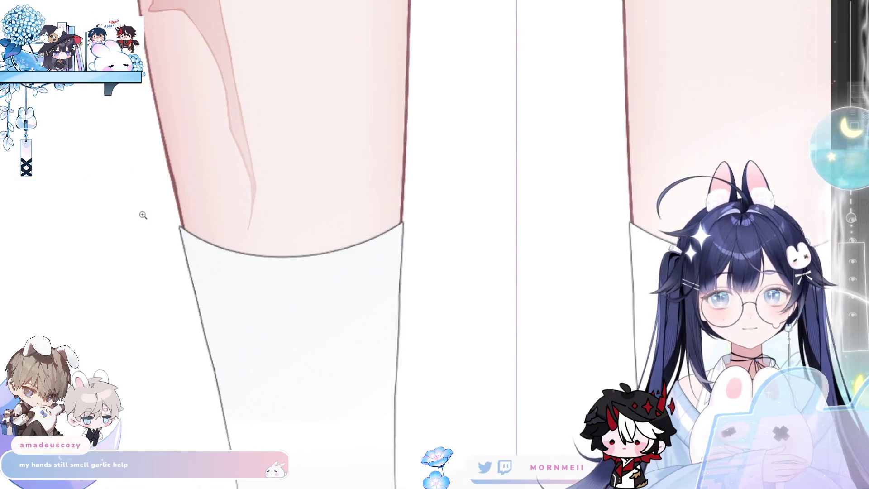
{"action": "scroll", "coordinate": [155, 204], "scroll_direction": "up", "scroll_amount": 3}
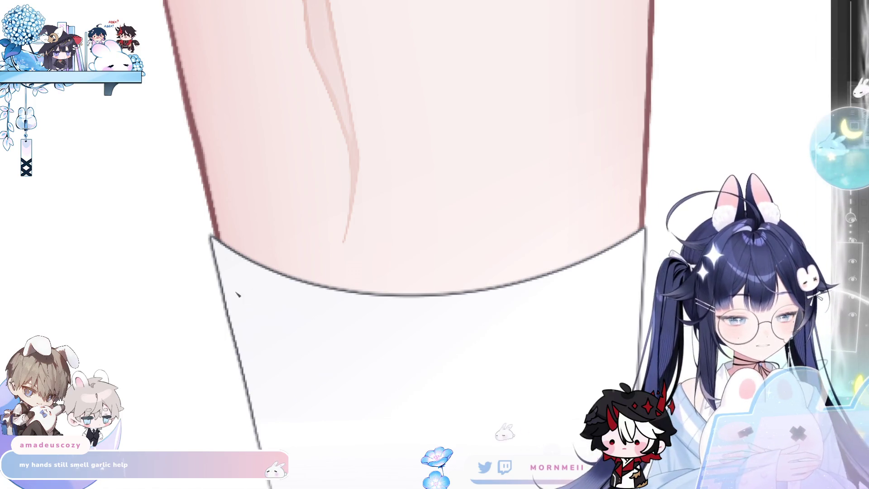
{"action": "left_click_drag", "start_coordinate": [205, 204], "coordinate": [221, 266]}
{"action": "key", "text": "ctrl+z"}
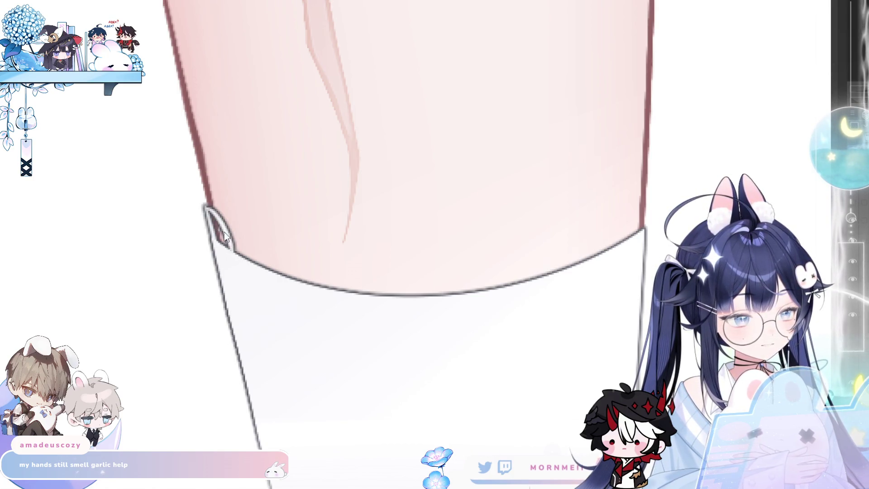
{"action": "left_click_drag", "start_coordinate": [210, 213], "coordinate": [224, 242]}
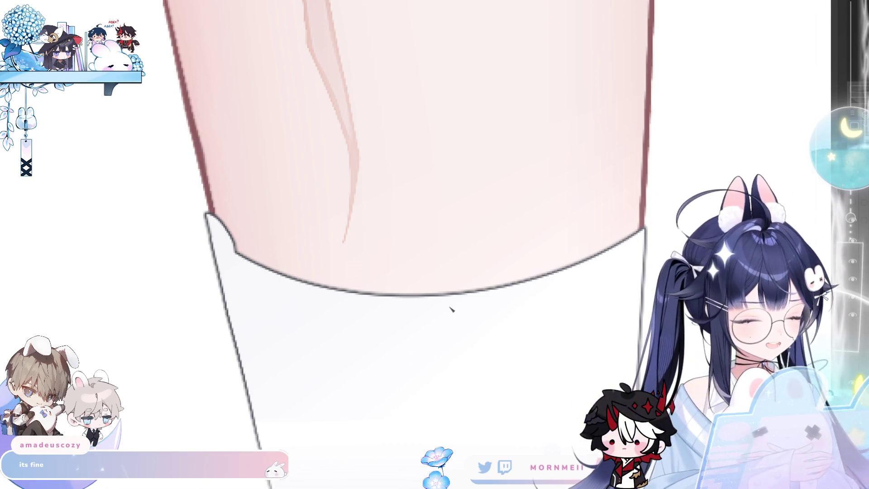
Draw a scalloped outline across the sock top, redoing it once
{"action": "left_click_drag", "start_coordinate": [640, 271], "coordinate": [403, 203]}
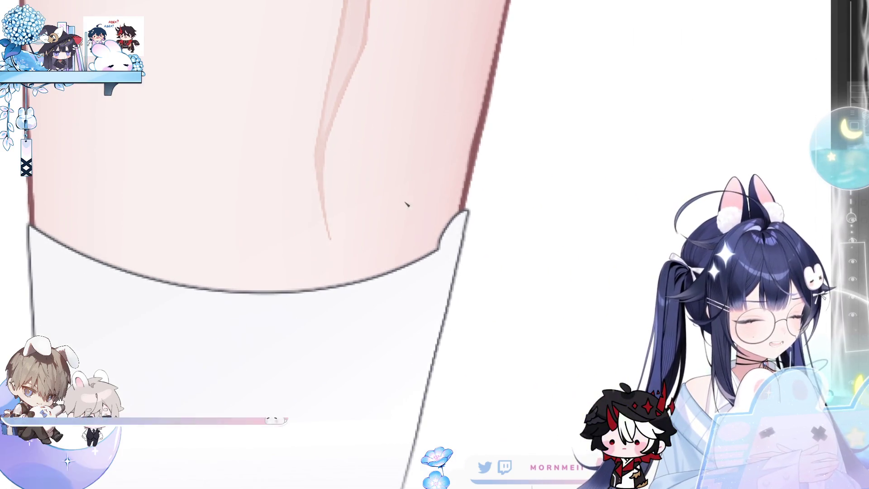
{"action": "left_click_drag", "start_coordinate": [398, 268], "coordinate": [436, 256]}
{"action": "key", "text": "ctrl+z"}
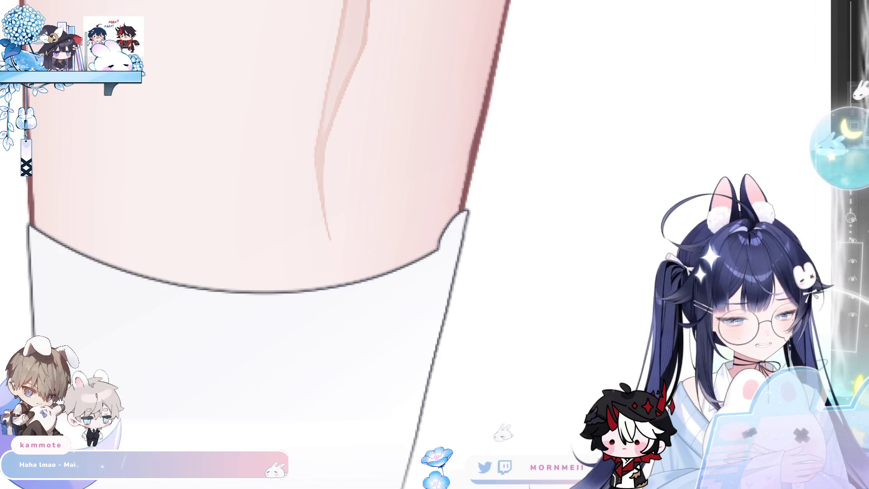
{"action": "mouse_move", "coordinate": [401, 267]}
{"action": "left_mouse_down"}
{"action": "mouse_move", "coordinate": [434, 256]}
{"action": "mouse_move", "coordinate": [388, 313]}
{"action": "left_mouse_up"}
Undo the earlier scalloped outline and its corner bumps
{"action": "key", "text": "ctrl+z"}
{"action": "key", "text": "ctrl+z"}
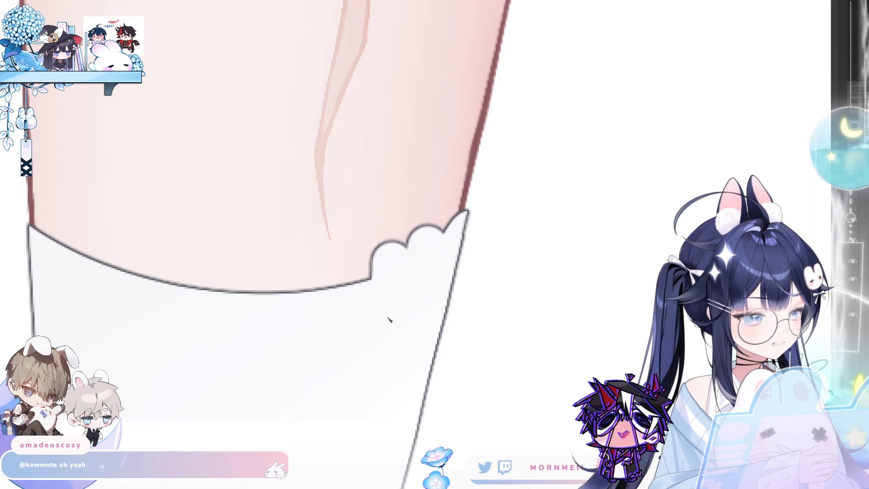
{"action": "key", "text": "ctrl+z"}
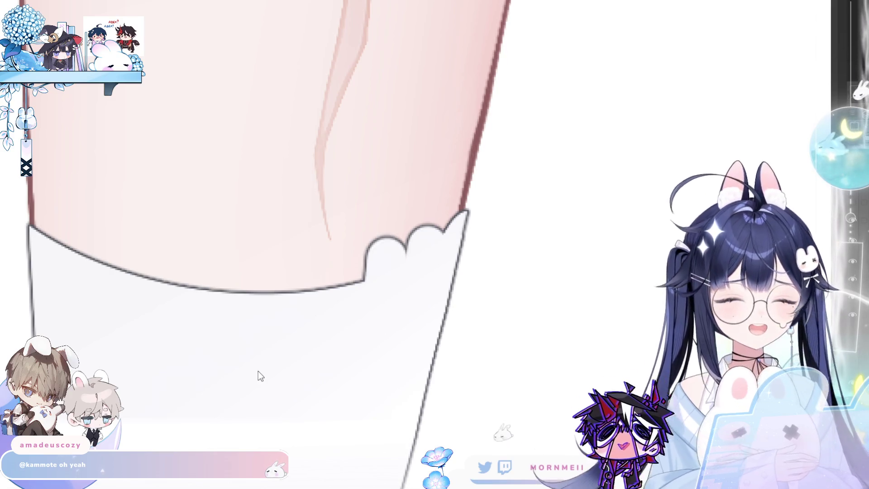
{"action": "key", "text": "ctrl+z"}
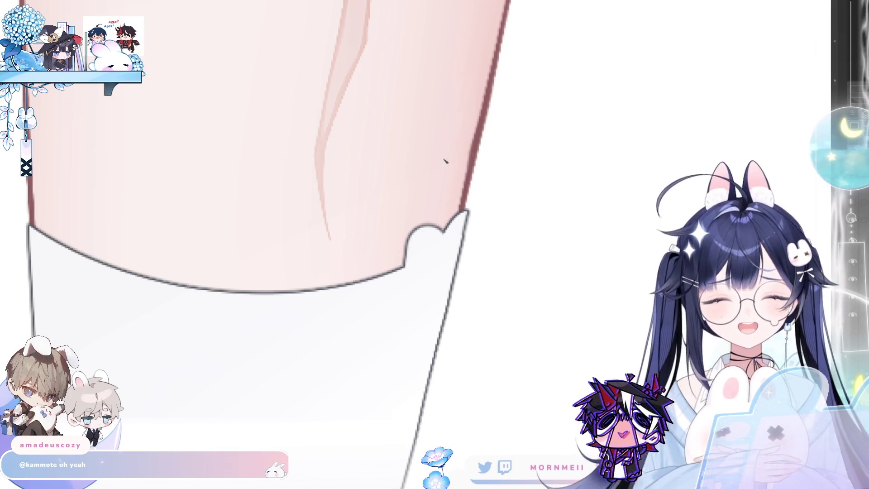
{"action": "key", "text": "ctrl+z"}
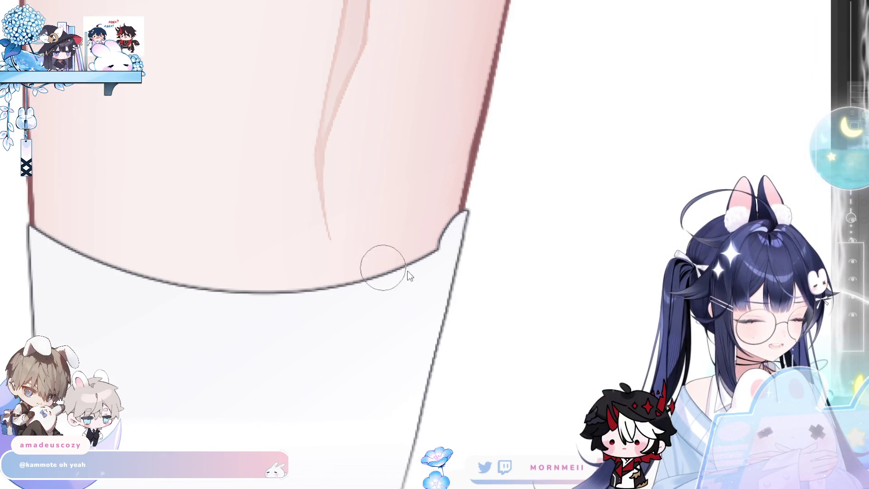
{"action": "key", "text": "ctrl+z"}
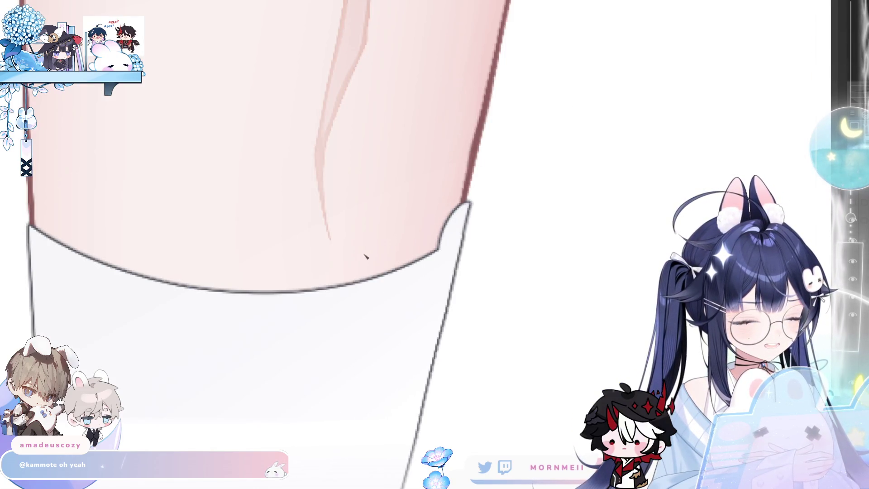
{"action": "key", "text": "ctrl+z"}
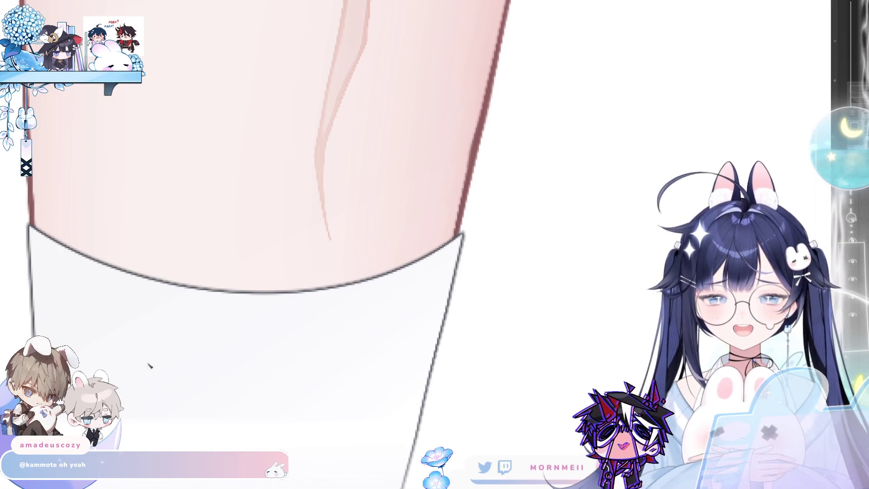
Draw scallop bumps along the cuff edge, redrawing the last bump at several sizes
{"action": "left_click_drag", "start_coordinate": [148, 364], "coordinate": [281, 318]}
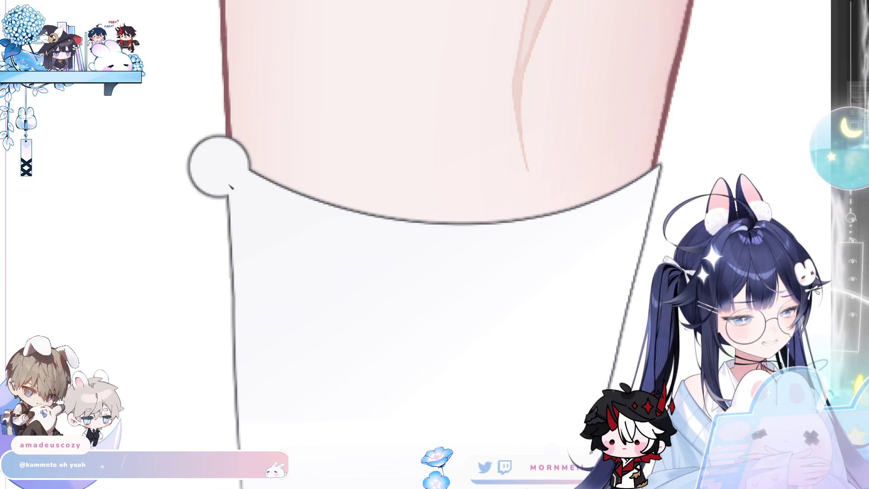
{"action": "left_click_drag", "start_coordinate": [248, 171], "coordinate": [332, 205]}
{"action": "key", "text": "ctrl+z"}
{"action": "left_click_drag", "start_coordinate": [283, 177], "coordinate": [326, 204]}
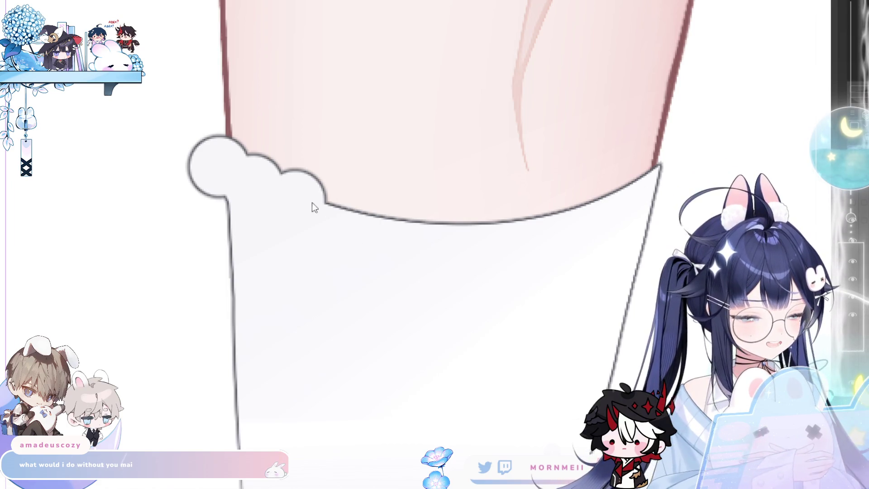
{"action": "key", "text": "ctrl+z"}
{"action": "mouse_move", "coordinate": [283, 176]}
{"action": "left_mouse_down"}
{"action": "mouse_move", "coordinate": [330, 204]}
{"action": "mouse_move", "coordinate": [352, 186]}
{"action": "mouse_move", "coordinate": [427, 222]}
{"action": "left_mouse_up"}
{"action": "key", "text": "ctrl+z"}
{"action": "mouse_move", "coordinate": [376, 204]}
{"action": "left_mouse_down"}
{"action": "mouse_move", "coordinate": [432, 223]}
{"action": "mouse_move", "coordinate": [480, 216]}
{"action": "mouse_move", "coordinate": [506, 201]}
{"action": "mouse_move", "coordinate": [534, 217]}
{"action": "mouse_move", "coordinate": [586, 203]}
{"action": "left_mouse_up"}
{"action": "key", "text": "ctrl+z"}
{"action": "mouse_move", "coordinate": [560, 231]}
{"action": "left_mouse_down"}
{"action": "mouse_move", "coordinate": [467, 244]}
{"action": "mouse_move", "coordinate": [541, 193]}
{"action": "mouse_move", "coordinate": [561, 228]}
{"action": "left_mouse_up"}
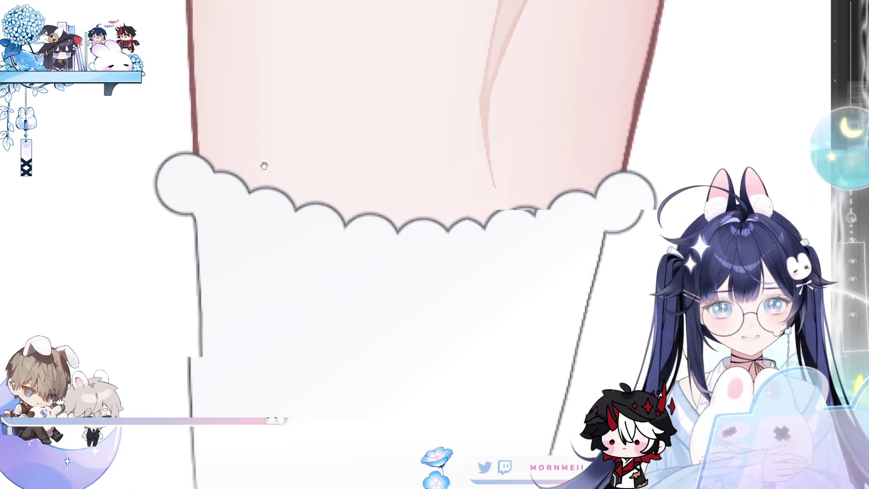
Erase the round bump at the cuff's left end; try and discard one at the right end
{"action": "scroll", "coordinate": [265, 163], "scroll_direction": "left", "scroll_amount": 5}
{"action": "left_click_drag", "start_coordinate": [272, 181], "coordinate": [253, 185]}
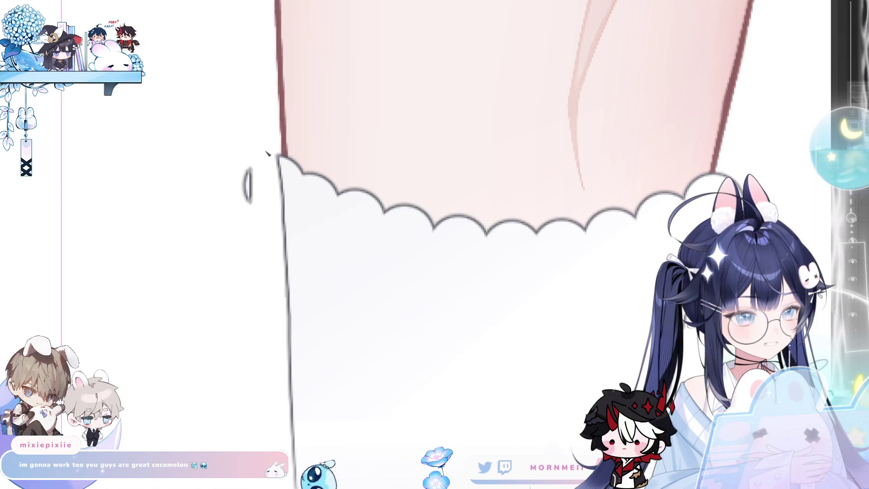
{"action": "scroll", "coordinate": [434, 244], "scroll_direction": "right", "scroll_amount": 3}
{"action": "left_click_drag", "start_coordinate": [566, 234], "coordinate": [579, 176]}
{"action": "key", "text": "ctrl+z"}
{"action": "left_click_drag", "start_coordinate": [566, 234], "coordinate": [579, 176]}
{"action": "key", "text": "ctrl+z"}
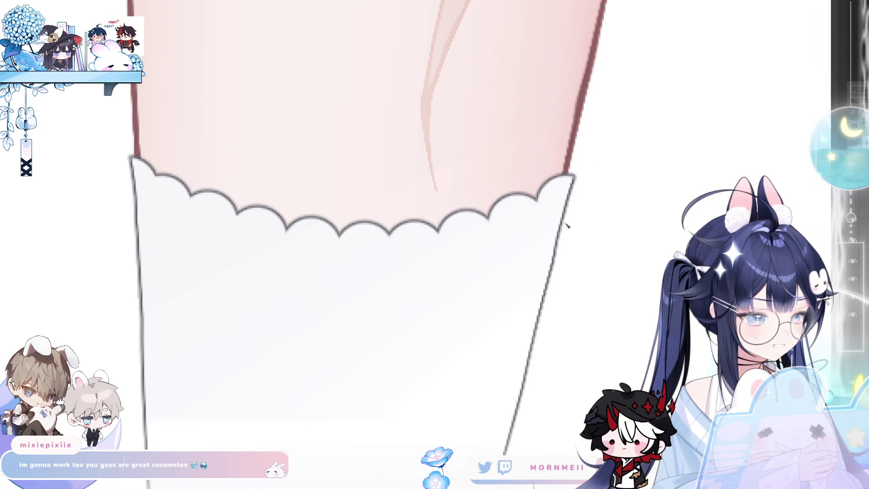
{"action": "scroll", "coordinate": [567, 225], "scroll_direction": "down", "scroll_amount": 6}
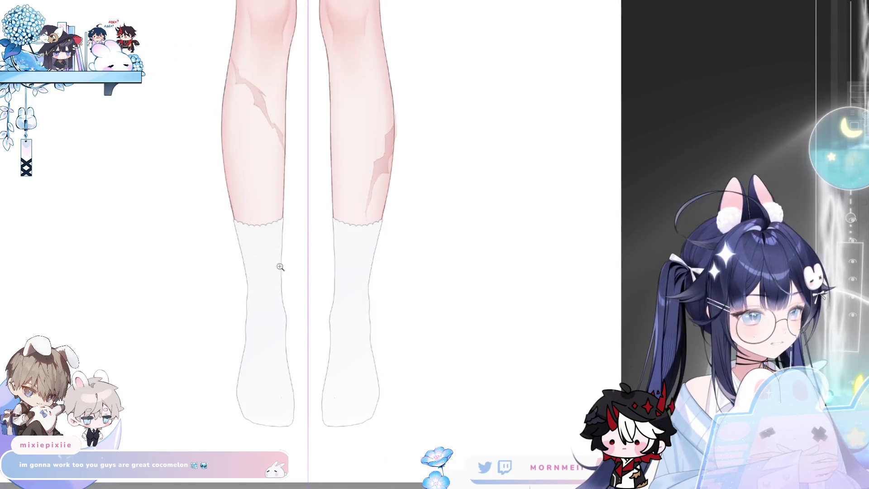
{"action": "scroll", "coordinate": [333, 255], "scroll_direction": "down", "scroll_amount": 2}
{"action": "scroll", "coordinate": [327, 286], "scroll_direction": "down", "scroll_amount": 1}
{"action": "scroll", "coordinate": [291, 262], "scroll_direction": "up", "scroll_amount": 4}
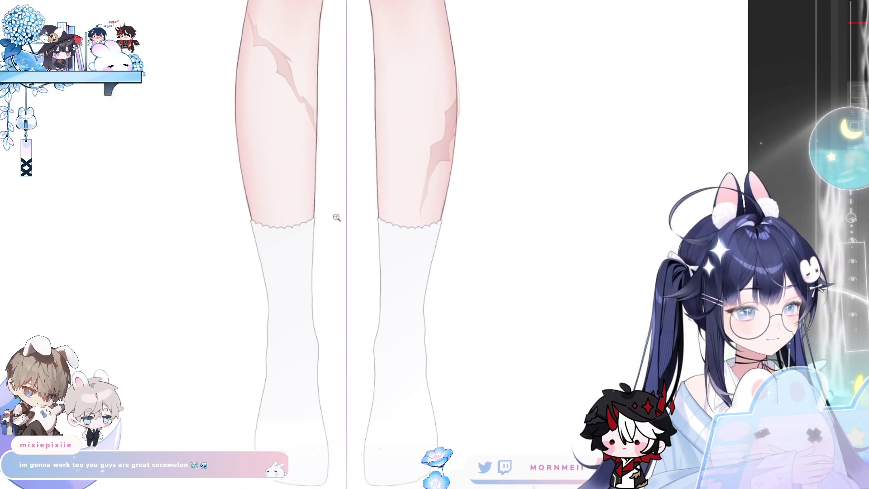
{"action": "scroll", "coordinate": [339, 217], "scroll_direction": "up", "scroll_amount": 3}
{"action": "scroll", "coordinate": [337, 271], "scroll_direction": "down", "scroll_amount": 4}
{"action": "left_click_drag", "start_coordinate": [341, 251], "coordinate": [335, 401]}
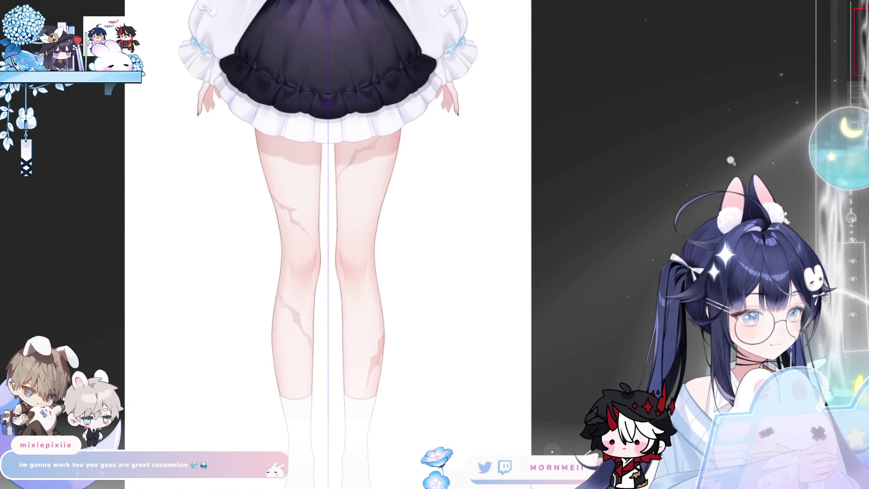
{"action": "scroll", "coordinate": [788, 167], "scroll_direction": "down", "scroll_amount": 3}
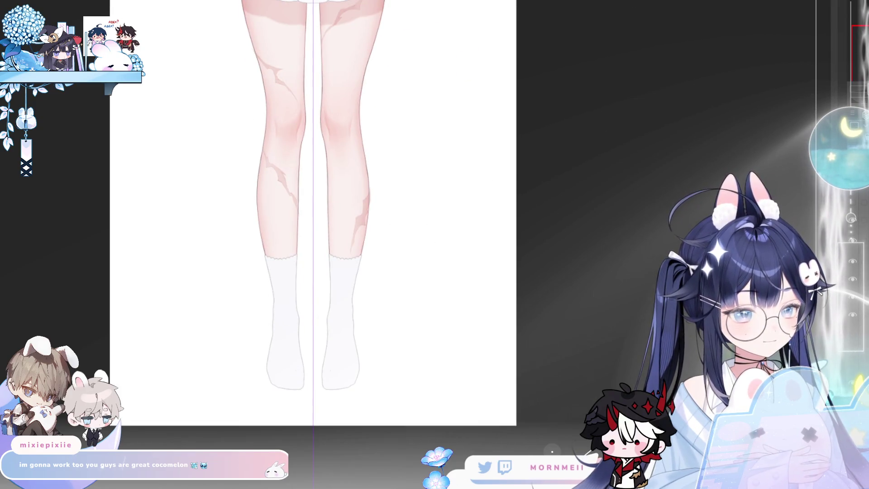
{"action": "scroll", "coordinate": [292, 242], "scroll_direction": "up", "scroll_amount": 3}
{"action": "scroll", "coordinate": [254, 320], "scroll_direction": "down", "scroll_amount": 2}
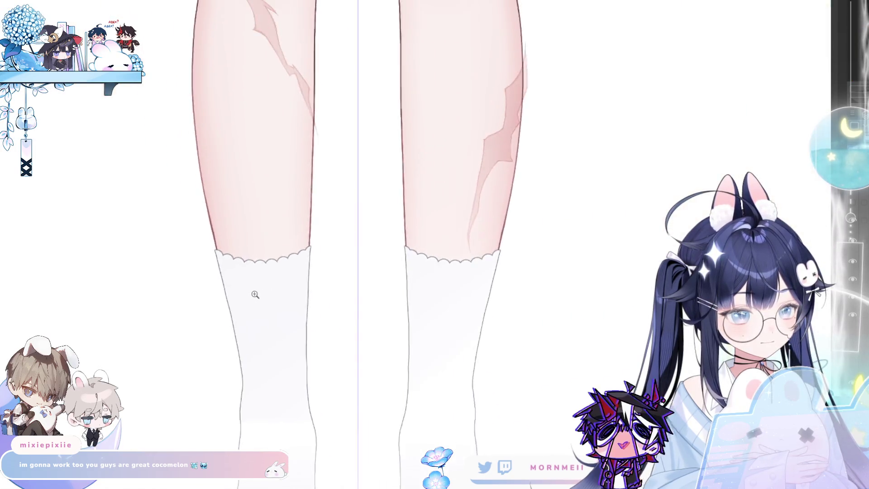
{"action": "scroll", "coordinate": [297, 259], "scroll_direction": "up", "scroll_amount": 4}
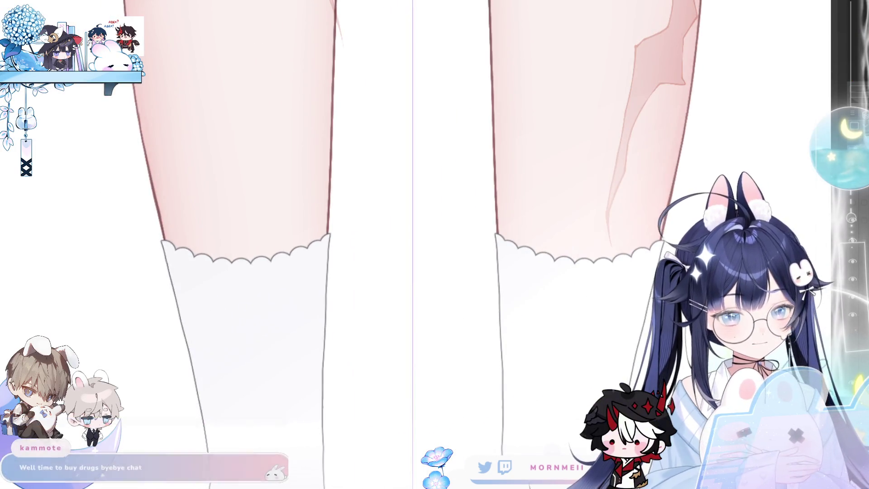
Step through undo and redo to restore the mirrored scalloped bumps on both cuffs
{"action": "key", "text": "ctrl+z"}
{"action": "key", "text": "ctrl+y"}
{"action": "key", "text": "ctrl+z"}
{"action": "key", "text": "ctrl+y"}
{"action": "key", "text": "ctrl+z"}
{"action": "key", "text": "ctrl+y"}
{"action": "key", "text": "ctrl+z"}
{"action": "key", "text": "ctrl+z"}
{"action": "key", "text": "ctrl+z"}
{"action": "key", "text": "ctrl+z"}
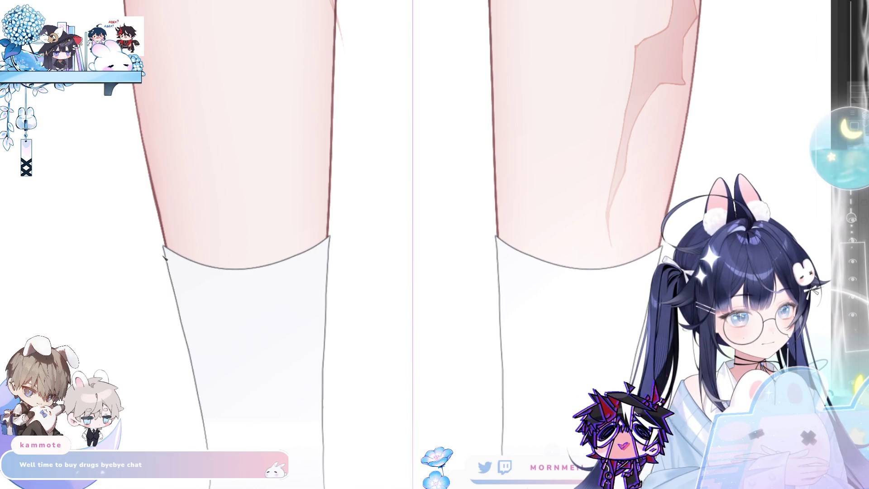
{"action": "key", "text": "ctrl+y"}
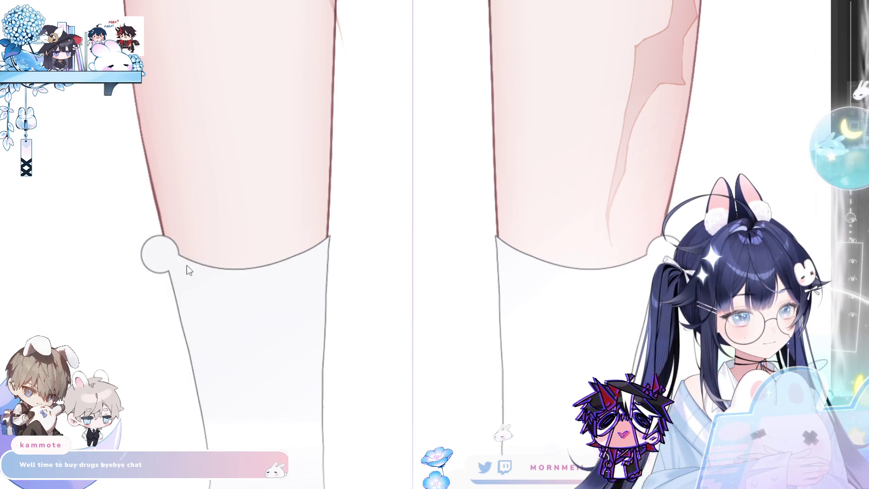
{"action": "key", "text": "ctrl+z"}
{"action": "key", "text": "ctrl+y"}
{"action": "key", "text": "ctrl+z"}
{"action": "key", "text": "ctrl+y"}
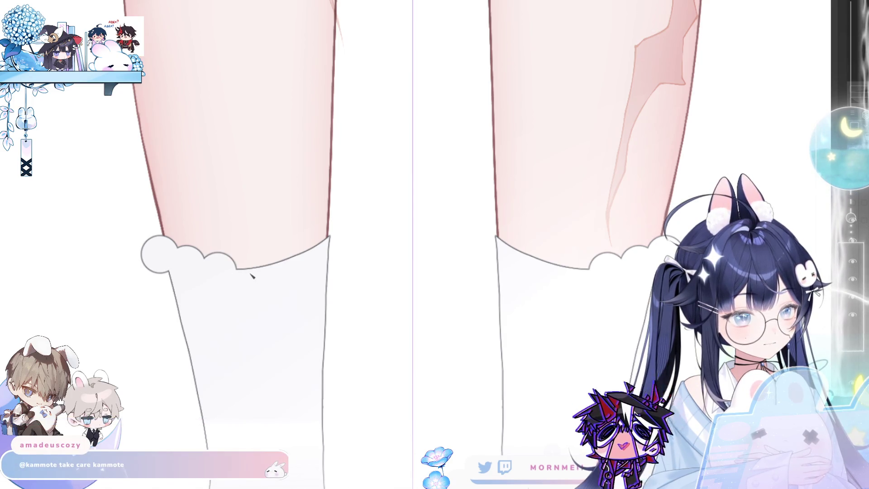
{"action": "key", "text": "ctrl+y"}
{"action": "key", "text": "ctrl+z"}
{"action": "key", "text": "ctrl+y"}
{"action": "key", "text": "ctrl+y"}
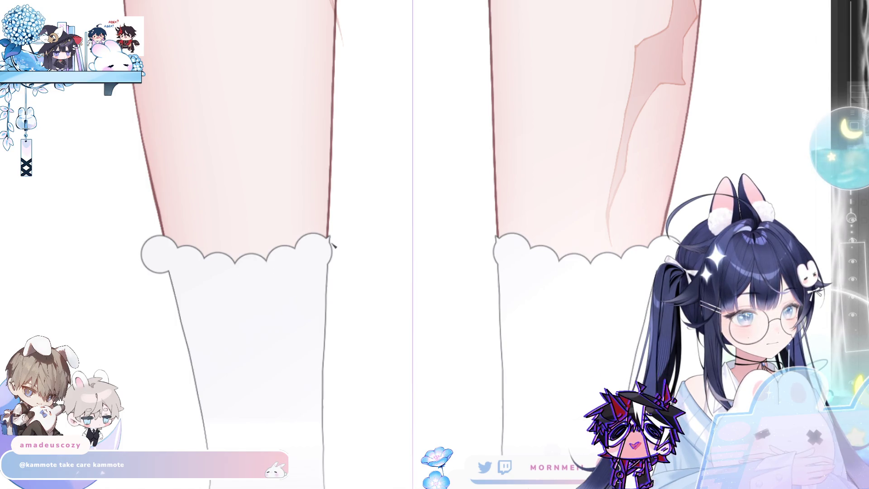
{"action": "key", "text": "ctrl+y"}
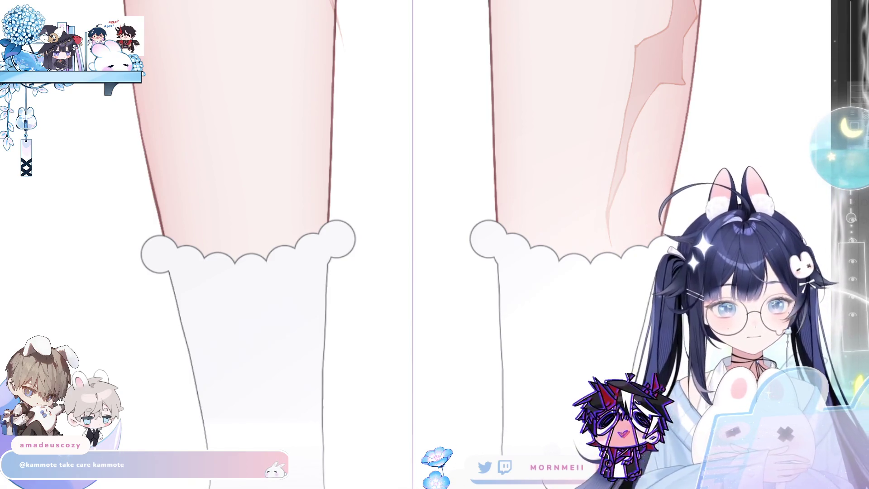
Trim the overhanging bump on the left sock and soften the side outlines below the cuffs
{"action": "mouse_move", "coordinate": [334, 221]}
{"action": "left_mouse_down"}
{"action": "mouse_move", "coordinate": [330, 264]}
{"action": "mouse_move", "coordinate": [345, 243]}
{"action": "mouse_move", "coordinate": [358, 245]}
{"action": "left_mouse_up"}
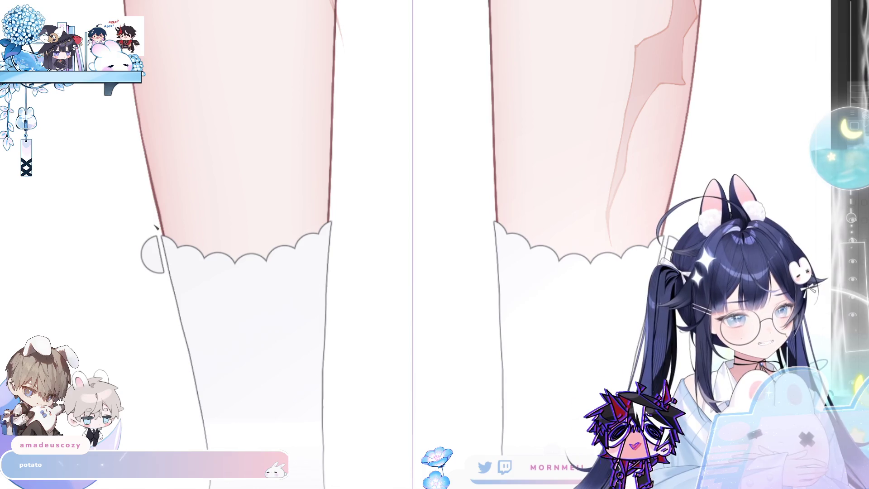
{"action": "left_click_drag", "start_coordinate": [153, 225], "coordinate": [150, 285]}
{"action": "left_click_drag", "start_coordinate": [326, 281], "coordinate": [330, 388]}
{"action": "left_click_drag", "start_coordinate": [327, 296], "coordinate": [329, 388]}
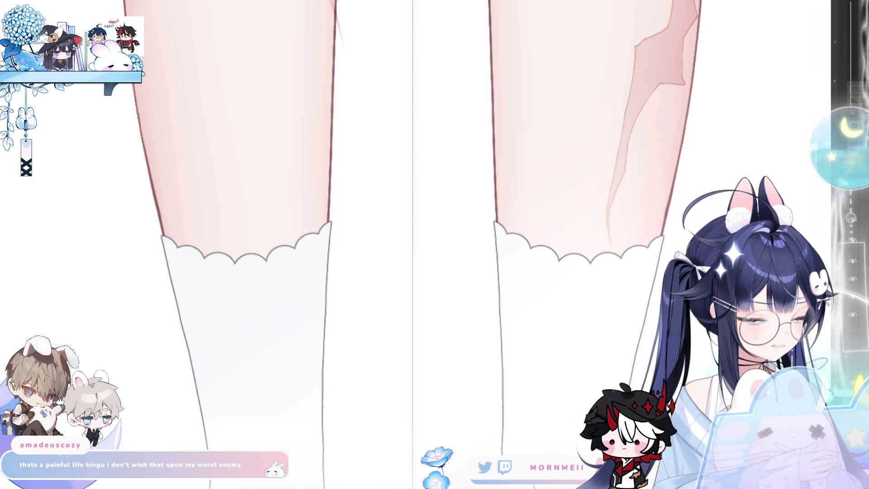
Zoom out and pan over the full figure to check both legs and socks
{"action": "key", "text": "ctrl+0"}
{"action": "scroll", "coordinate": [302, 249], "scroll_direction": "up", "scroll_amount": 2}
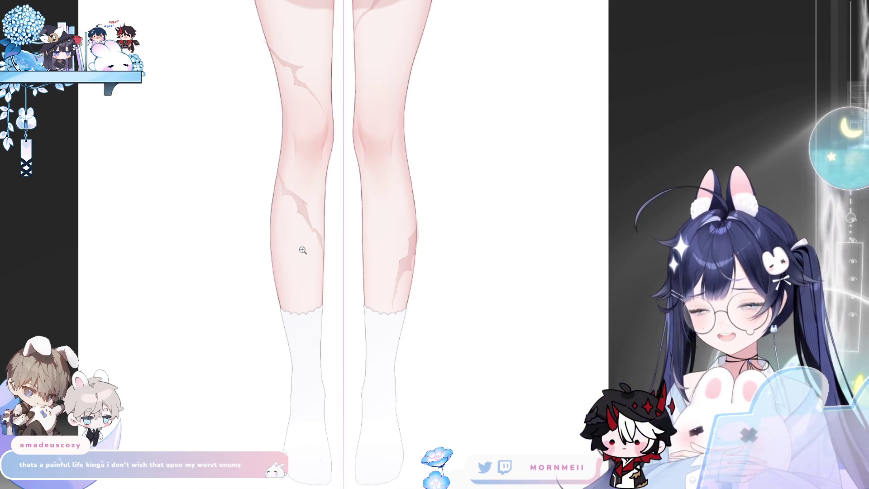
{"action": "left_click_drag", "start_coordinate": [361, 61], "coordinate": [361, 327]}
{"action": "scroll", "coordinate": [209, 206], "scroll_direction": "up", "scroll_amount": 5}
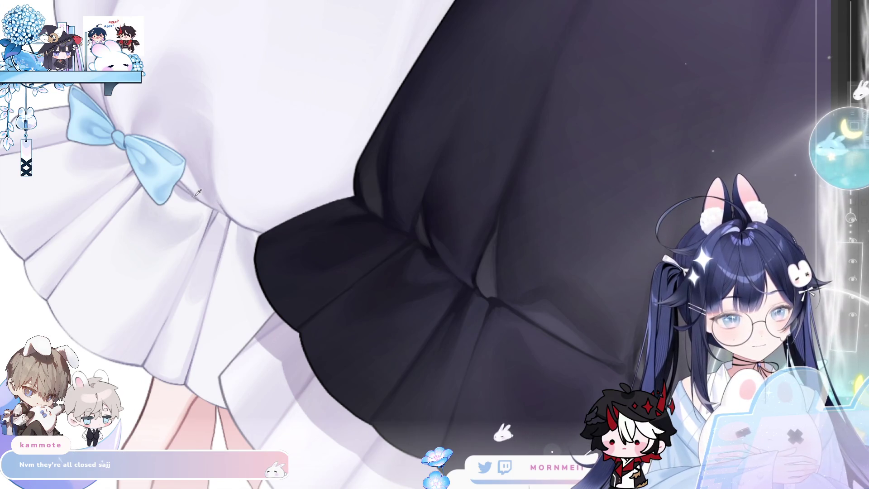
{"action": "scroll", "coordinate": [415, 422], "scroll_direction": "down", "scroll_amount": 6}
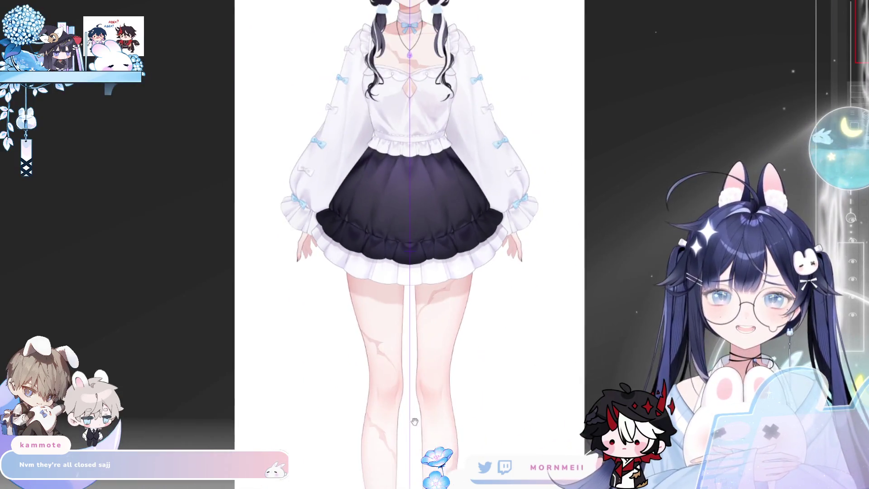
{"action": "left_click_drag", "start_coordinate": [414, 421], "coordinate": [243, 107]}
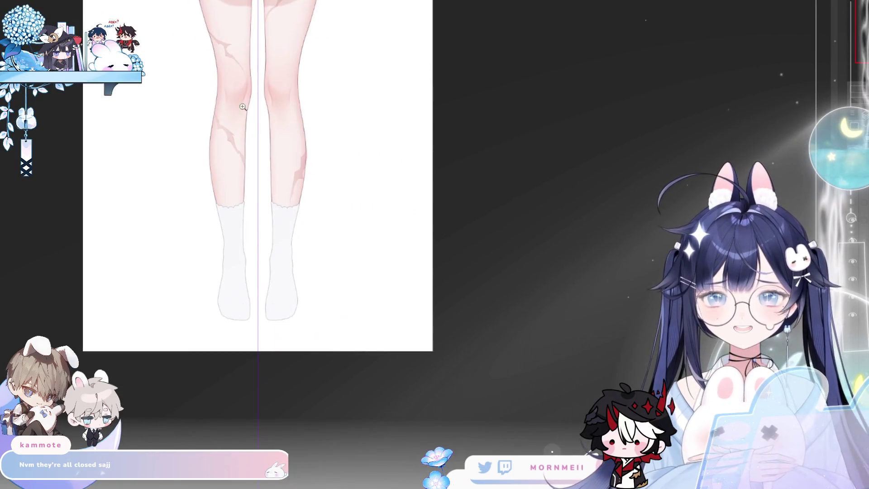
Try several curved lines along the left sock's scalloped cuff, then undo them
{"action": "scroll", "coordinate": [229, 221], "scroll_direction": "up", "scroll_amount": 5}
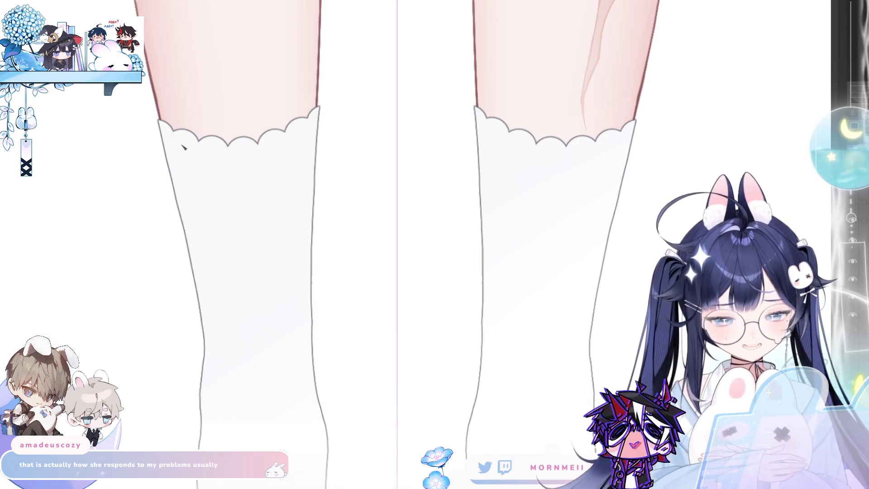
{"action": "mouse_move", "coordinate": [164, 140]}
{"action": "left_mouse_down"}
{"action": "mouse_move", "coordinate": [200, 148]}
{"action": "mouse_move", "coordinate": [286, 144]}
{"action": "left_mouse_up"}
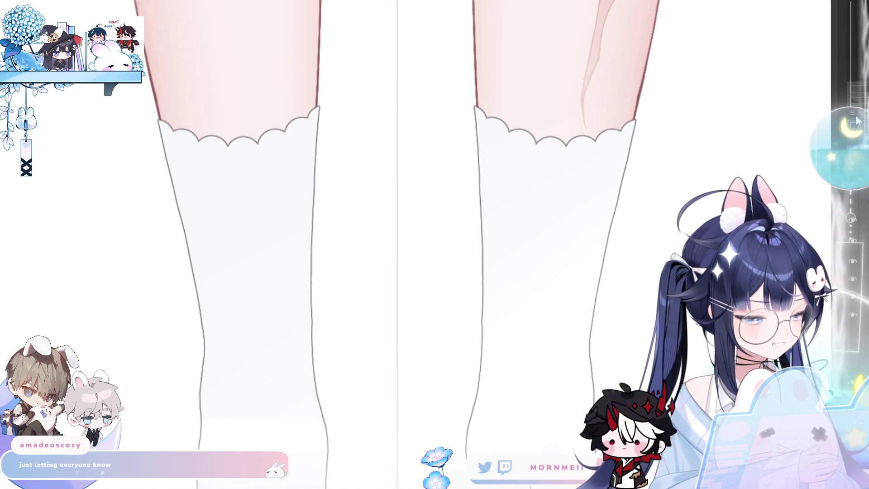
{"action": "left_click_drag", "start_coordinate": [162, 139], "coordinate": [261, 153]}
{"action": "key", "text": "ctrl+z"}
{"action": "left_click_drag", "start_coordinate": [162, 140], "coordinate": [253, 153]}
{"action": "key", "text": "ctrl+z"}
{"action": "left_click_drag", "start_coordinate": [163, 140], "coordinate": [261, 151]}
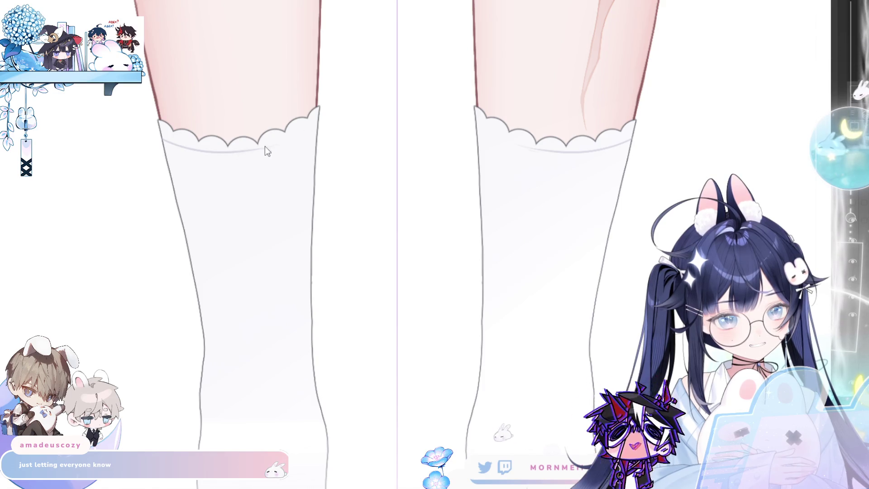
{"action": "key", "text": "h"}
{"action": "mouse_move", "coordinate": [444, 132]}
{"action": "left_mouse_down"}
{"action": "mouse_move", "coordinate": [316, 106]}
{"action": "mouse_move", "coordinate": [362, 119]}
{"action": "left_mouse_up"}
{"action": "key", "text": "ctrl+z"}
{"action": "key", "text": "ctrl+z"}
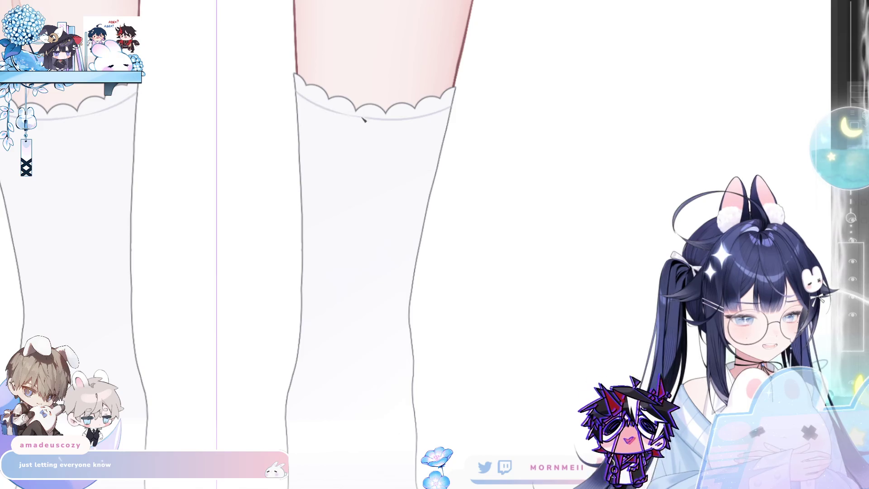
{"action": "key", "text": "ctrl+z"}
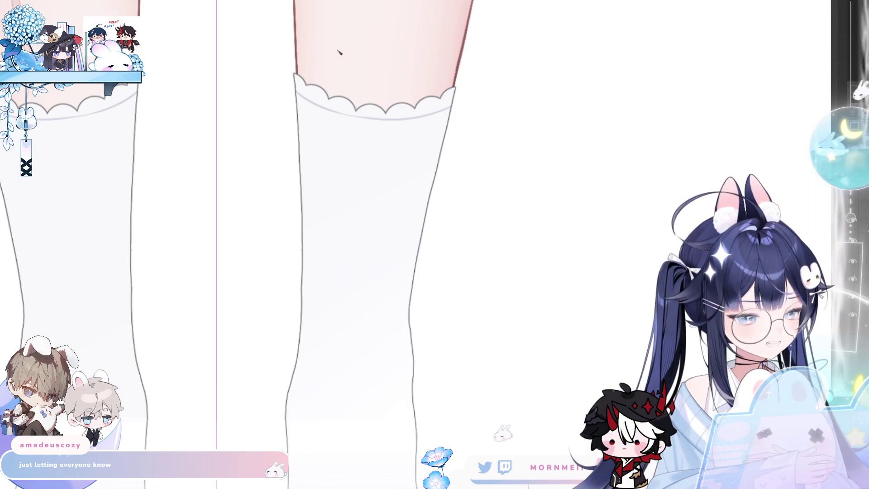
Draw a faint curved fold line across the left sock just below its scalloped cuff
{"action": "scroll", "coordinate": [394, 246], "scroll_direction": "up", "scroll_amount": 3}
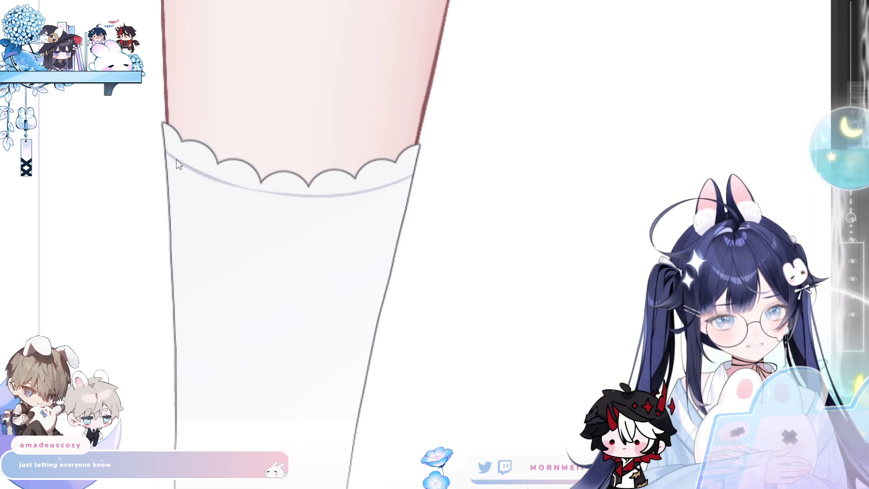
{"action": "key", "text": "h"}
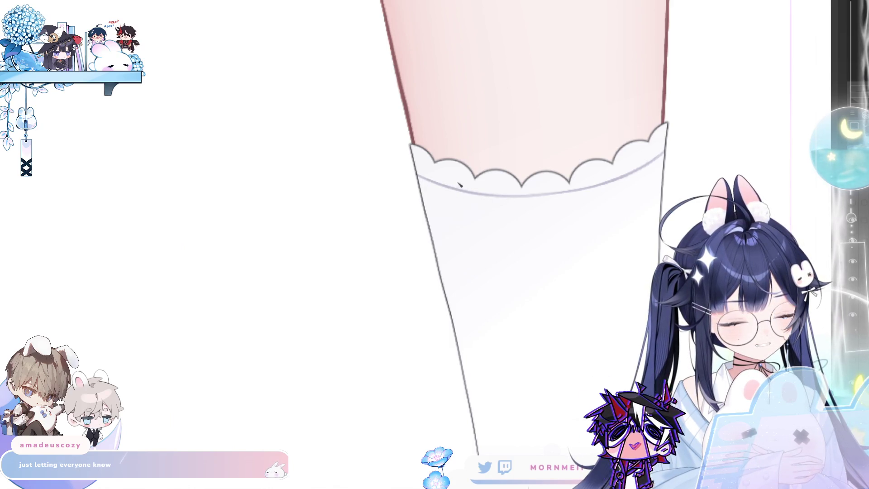
{"action": "scroll", "coordinate": [414, 208], "scroll_direction": "down", "scroll_amount": 3}
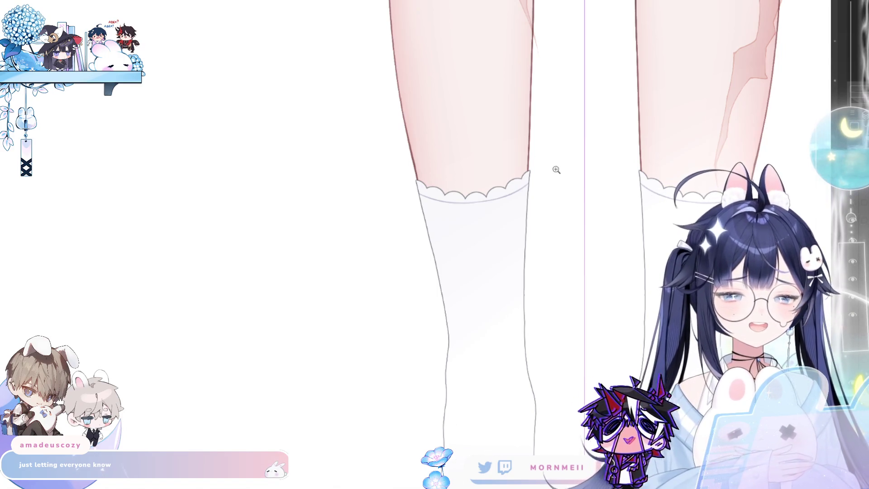
{"action": "scroll", "coordinate": [564, 265], "scroll_direction": "down", "scroll_amount": 2}
{"action": "scroll", "coordinate": [448, 237], "scroll_direction": "up", "scroll_amount": 3}
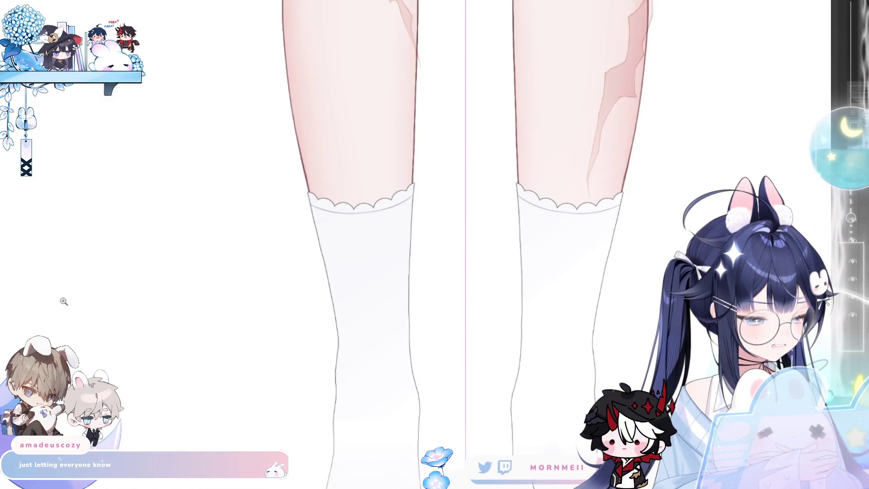
{"action": "scroll", "coordinate": [368, 261], "scroll_direction": "right", "scroll_amount": 3}
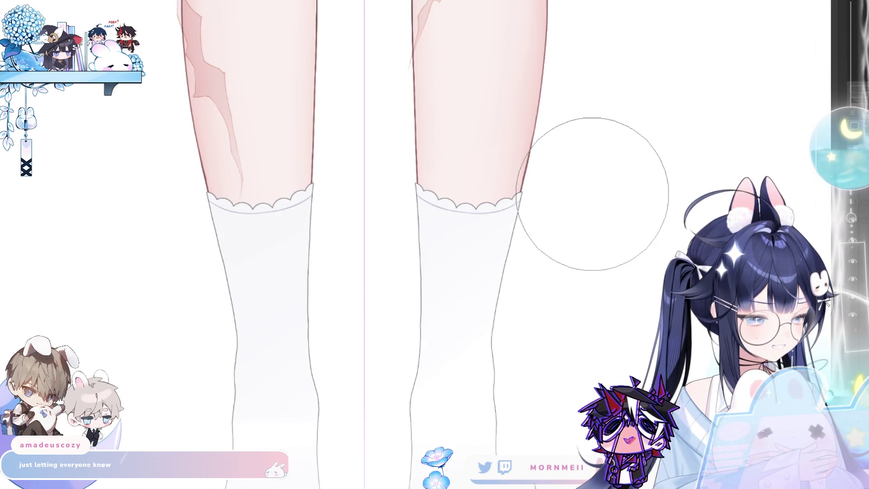
{"action": "scroll", "coordinate": [510, 271], "scroll_direction": "left", "scroll_amount": 3}
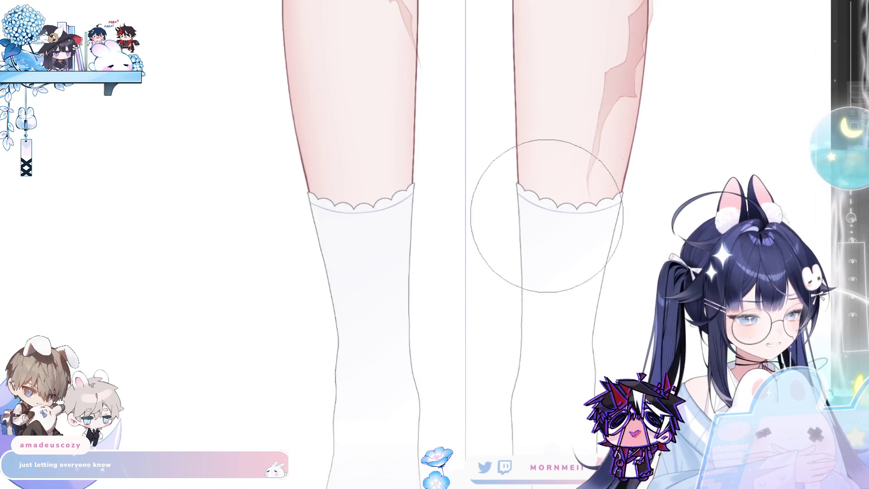
{"action": "scroll", "coordinate": [431, 254], "scroll_direction": "down", "scroll_amount": 2}
{"action": "scroll", "coordinate": [431, 255], "scroll_direction": "up", "scroll_amount": 3}
{"action": "scroll", "coordinate": [161, 202], "scroll_direction": "right", "scroll_amount": 5}
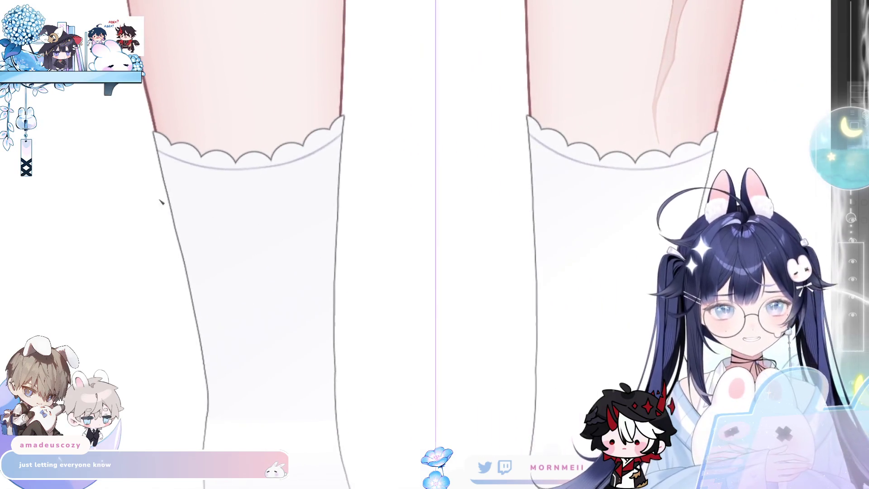
{"action": "left_click_drag", "start_coordinate": [182, 229], "coordinate": [281, 235]}
Redraw the curved fold line under the sock cuff so it spans the sock's full width on both legs
{"action": "key", "text": "ctrl+z"}
{"action": "key", "text": "ctrl+z"}
{"action": "left_click_drag", "start_coordinate": [173, 217], "coordinate": [290, 233]}
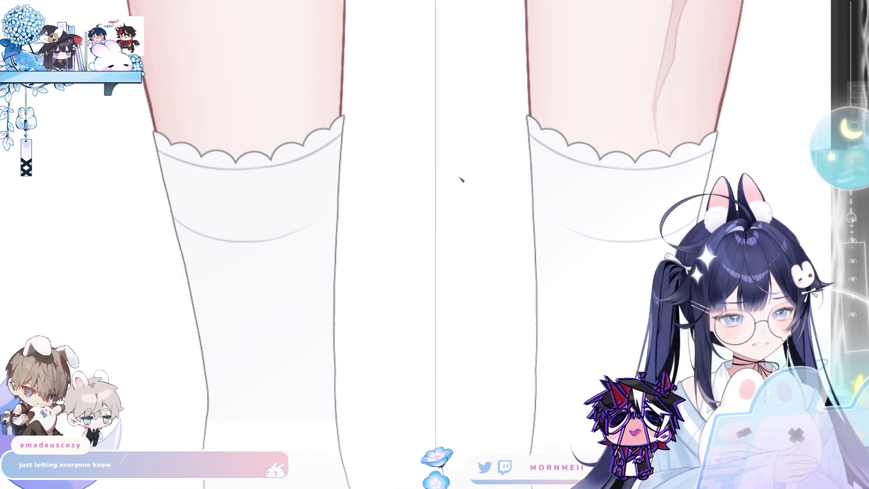
{"action": "mouse_move", "coordinate": [534, 204]}
{"action": "left_mouse_down"}
{"action": "mouse_move", "coordinate": [547, 221]}
{"action": "mouse_move", "coordinate": [626, 245]}
{"action": "left_mouse_up"}
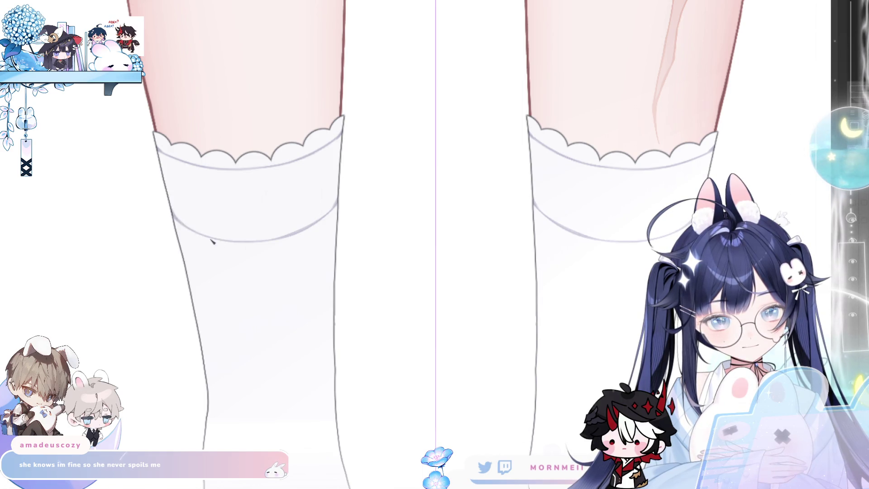
{"action": "scroll", "coordinate": [303, 283], "scroll_direction": "down", "scroll_amount": 5}
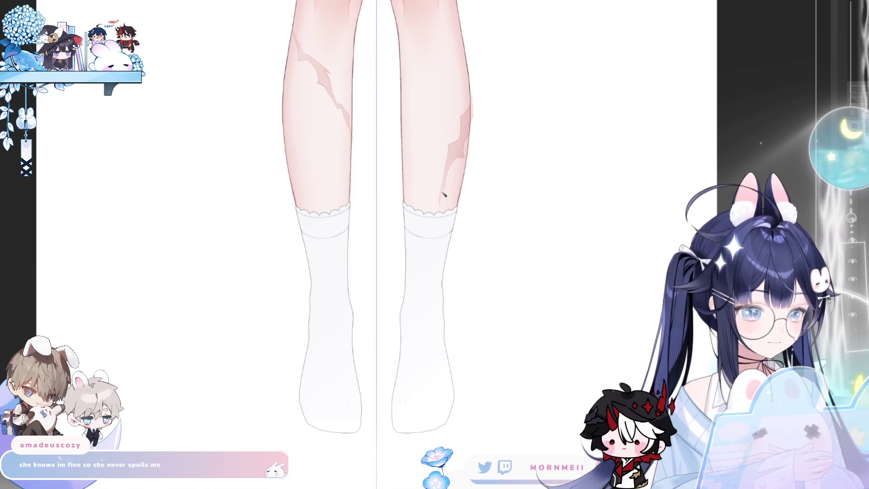
{"action": "scroll", "coordinate": [435, 239], "scroll_direction": "up", "scroll_amount": 3}
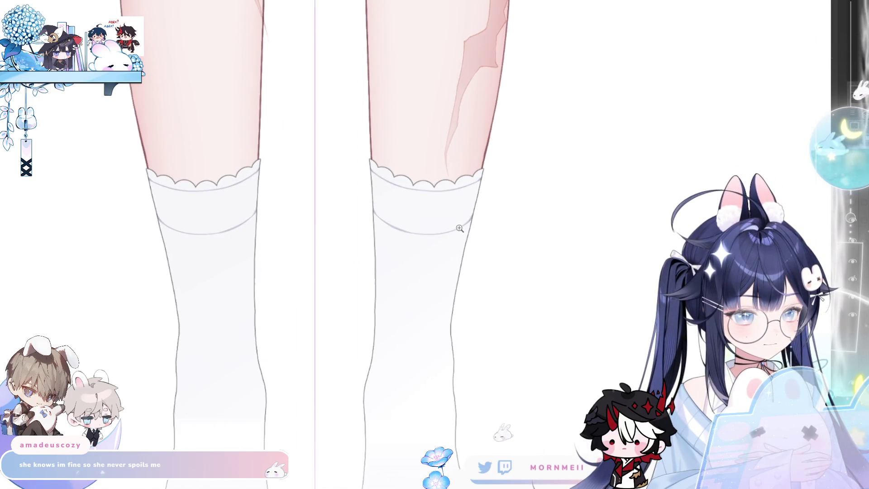
{"action": "scroll", "coordinate": [390, 287], "scroll_direction": "down", "scroll_amount": 3}
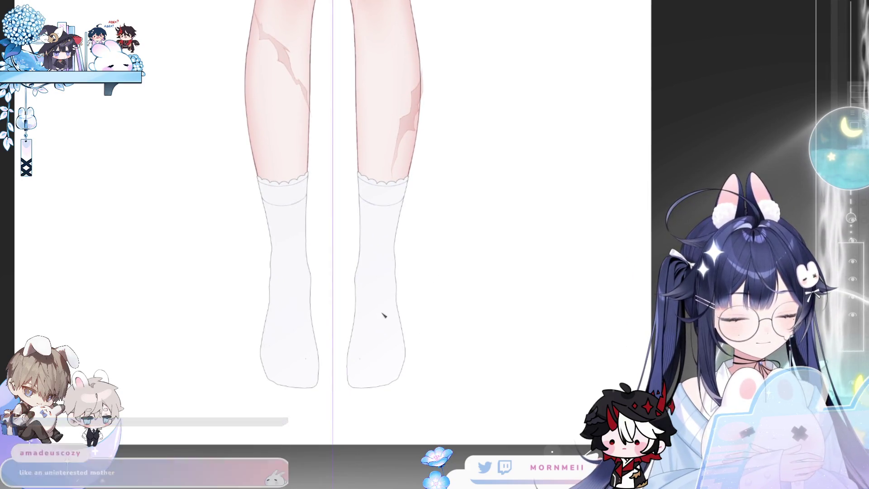
{"action": "scroll", "coordinate": [382, 314], "scroll_direction": "up", "scroll_amount": 4}
{"action": "scroll", "coordinate": [426, 248], "scroll_direction": "up", "scroll_amount": 1}
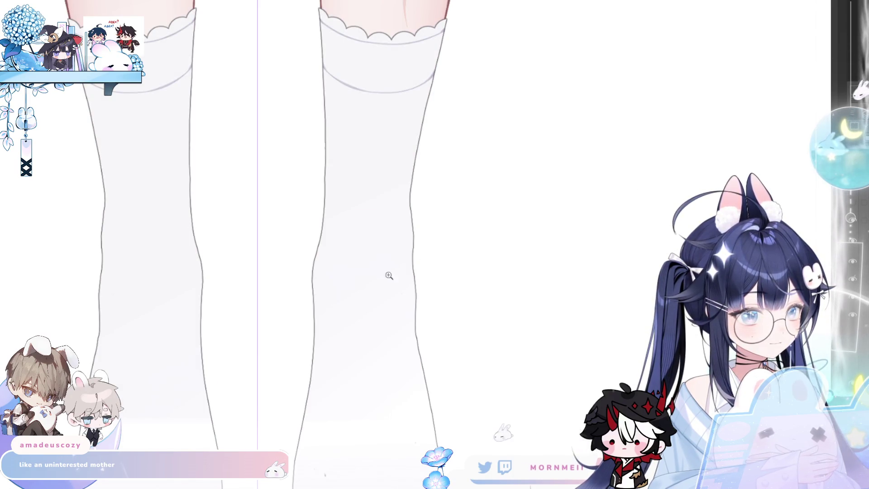
{"action": "scroll", "coordinate": [388, 275], "scroll_direction": "down", "scroll_amount": 3}
{"action": "scroll", "coordinate": [362, 352], "scroll_direction": "down", "scroll_amount": 1}
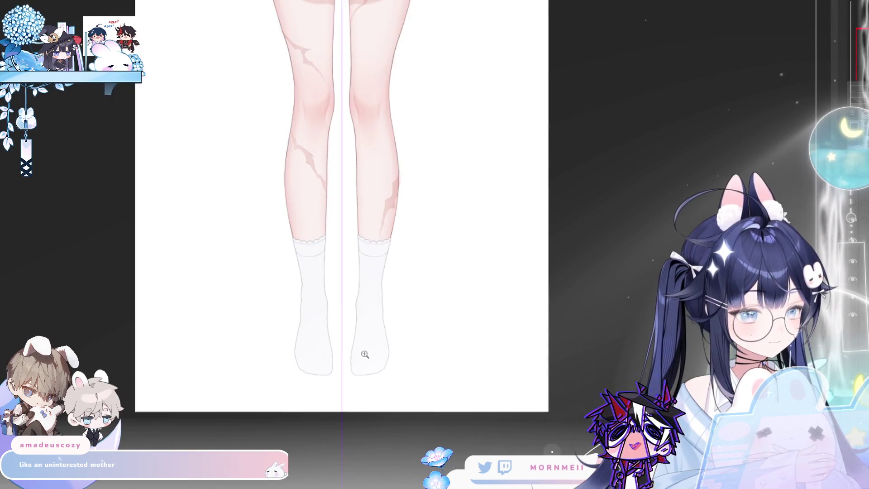
{"action": "scroll", "coordinate": [380, 374], "scroll_direction": "up", "scroll_amount": 2}
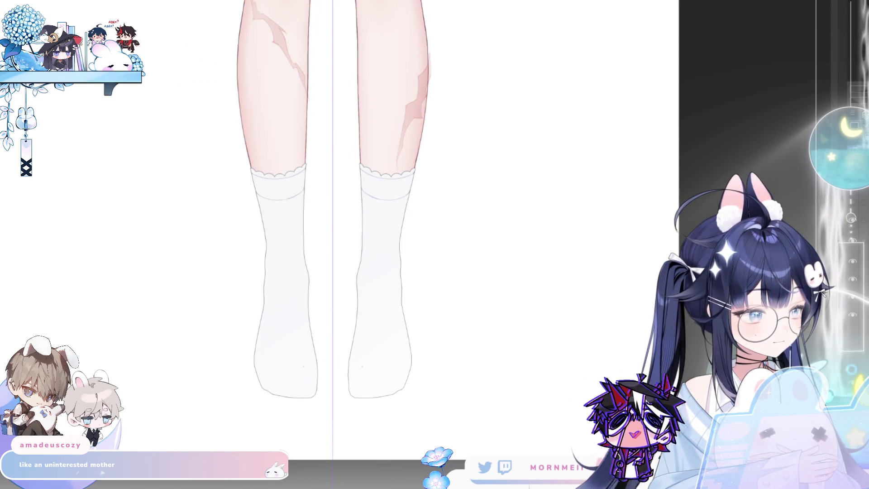
{"action": "left_click", "coordinate": [854, 361]}
{"action": "left_click", "coordinate": [855, 361]}
Show the blue shoes layer again and redraw the shoes' inner edge line
{"action": "left_click", "coordinate": [855, 361]}
{"action": "scroll", "coordinate": [350, 398], "scroll_direction": "up", "scroll_amount": 2}
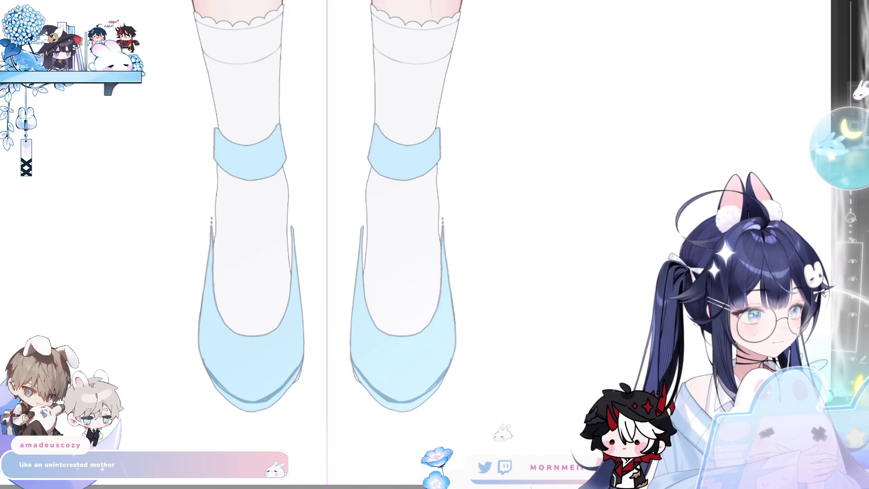
{"action": "scroll", "coordinate": [213, 294], "scroll_direction": "up", "scroll_amount": 1}
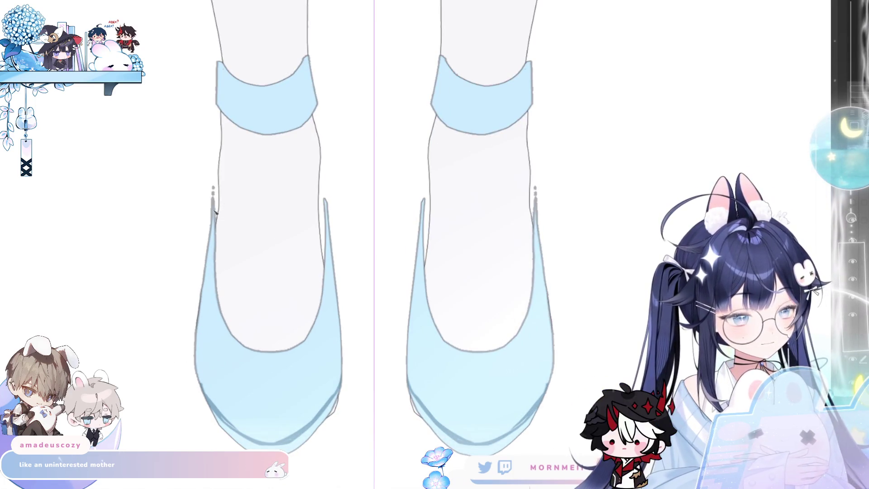
{"action": "left_click_drag", "start_coordinate": [218, 185], "coordinate": [216, 253]}
{"action": "key", "text": "ctrl+z"}
{"action": "key", "text": "ctrl+z"}
{"action": "left_click_drag", "start_coordinate": [217, 196], "coordinate": [211, 272]}
{"action": "key", "text": "ctrl+z"}
{"action": "key", "text": "ctrl+z"}
{"action": "left_click_drag", "start_coordinate": [217, 239], "coordinate": [218, 295]}
{"action": "key", "text": "ctrl+z"}
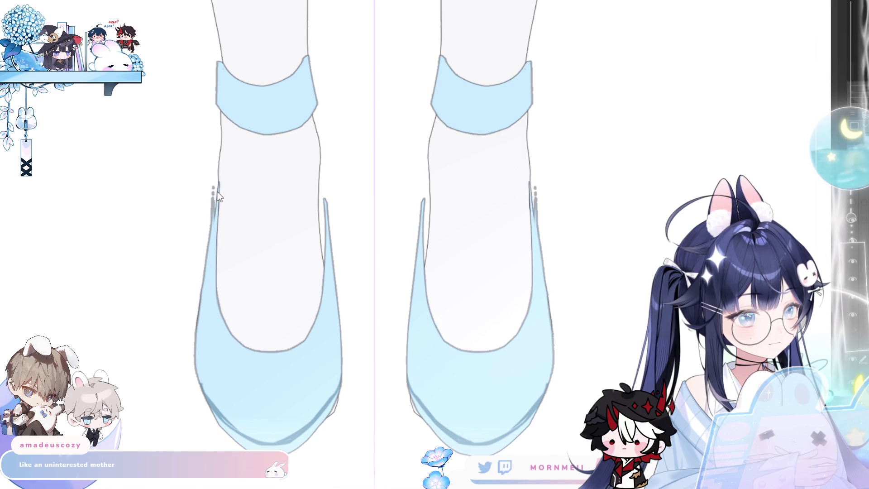
{"action": "left_click_drag", "start_coordinate": [217, 181], "coordinate": [205, 269]}
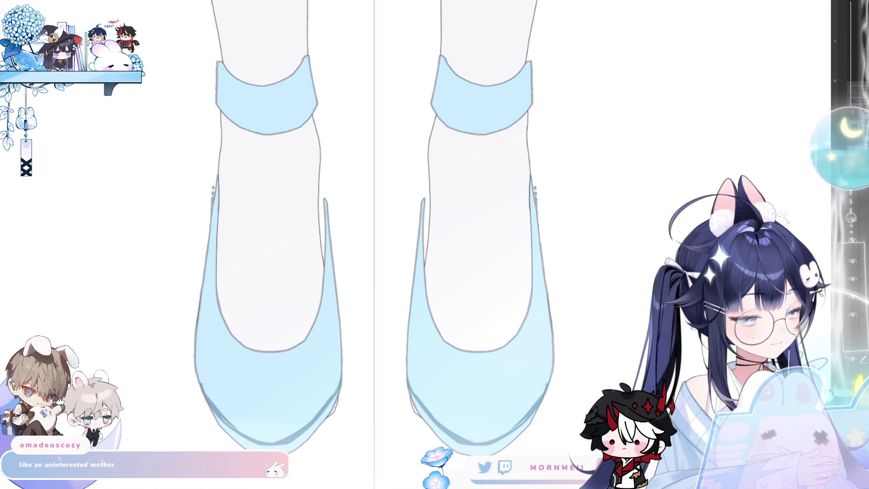
Redraw and refine the outer edge lines of both shoes down to the sole
{"action": "left_click_drag", "start_coordinate": [212, 180], "coordinate": [204, 259]}
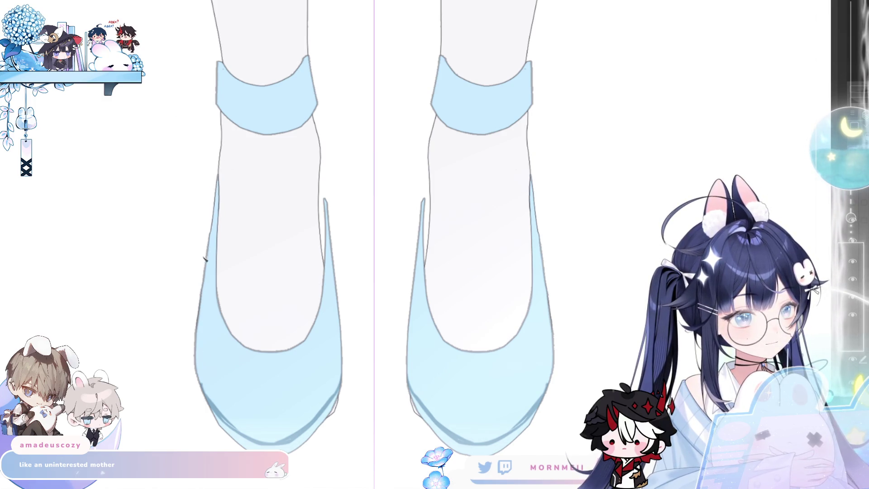
{"action": "left_click_drag", "start_coordinate": [219, 214], "coordinate": [206, 317]}
{"action": "left_click_drag", "start_coordinate": [202, 285], "coordinate": [197, 348]}
{"action": "left_click_drag", "start_coordinate": [214, 211], "coordinate": [199, 335]}
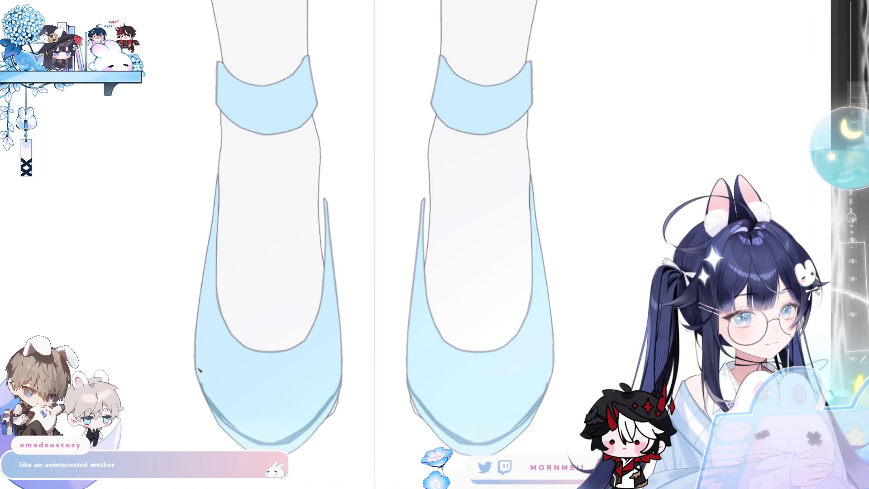
{"action": "left_click_drag", "start_coordinate": [196, 367], "coordinate": [211, 400]}
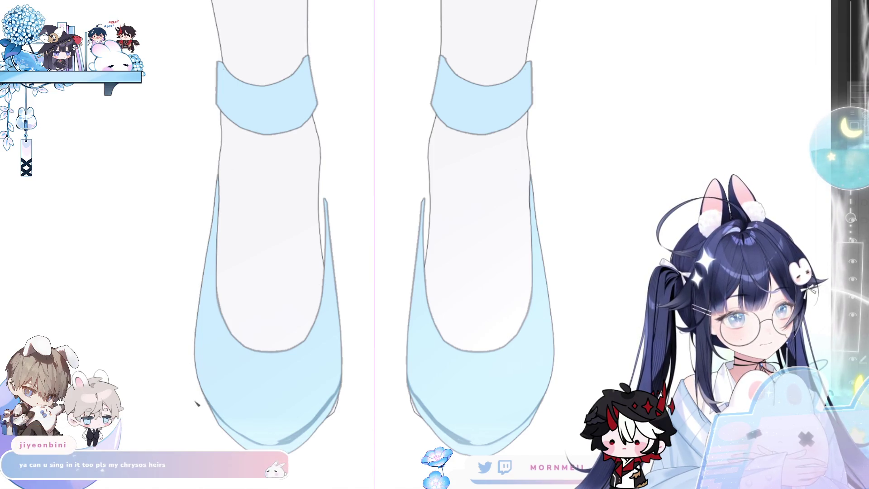
Push the shoe sides and lower outlines inward with liquify to slim the toes
{"action": "mouse_move", "coordinate": [578, 186]}
{"action": "left_mouse_down"}
{"action": "mouse_move", "coordinate": [359, 207]}
{"action": "mouse_move", "coordinate": [359, 258]}
{"action": "left_mouse_up"}
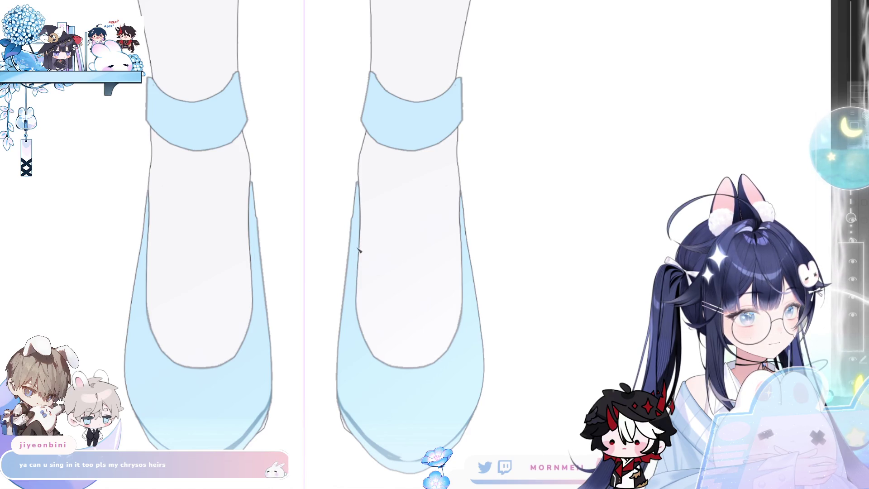
{"action": "mouse_move", "coordinate": [360, 245]}
{"action": "left_mouse_down"}
{"action": "mouse_move", "coordinate": [364, 335]}
{"action": "mouse_move", "coordinate": [408, 379]}
{"action": "left_mouse_up"}
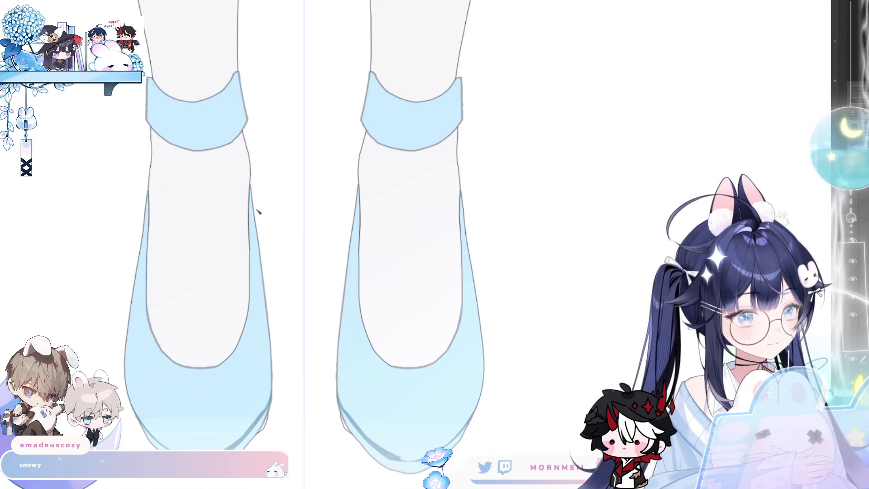
{"action": "left_click_drag", "start_coordinate": [355, 217], "coordinate": [346, 426]}
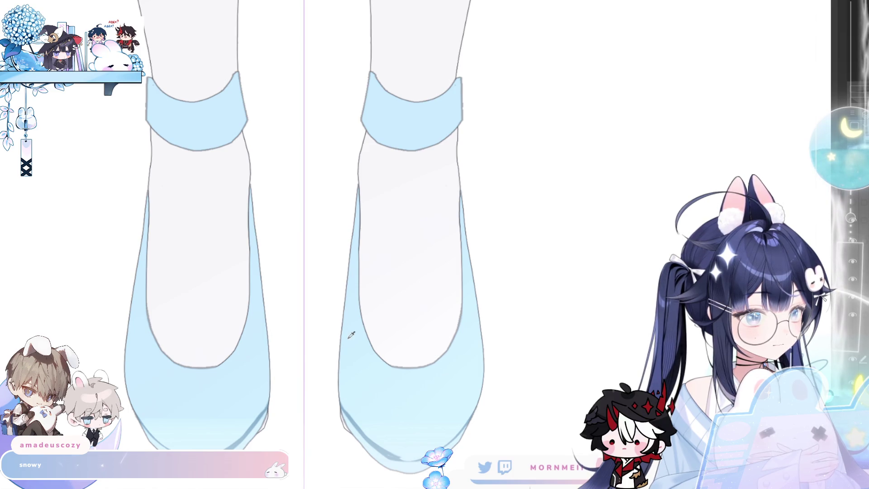
{"action": "left_click_drag", "start_coordinate": [346, 307], "coordinate": [341, 410]}
{"action": "mouse_move", "coordinate": [347, 313]}
{"action": "left_mouse_down"}
{"action": "mouse_move", "coordinate": [340, 398]}
{"action": "mouse_move", "coordinate": [349, 428]}
{"action": "mouse_move", "coordinate": [339, 388]}
{"action": "mouse_move", "coordinate": [326, 398]}
{"action": "left_mouse_up"}
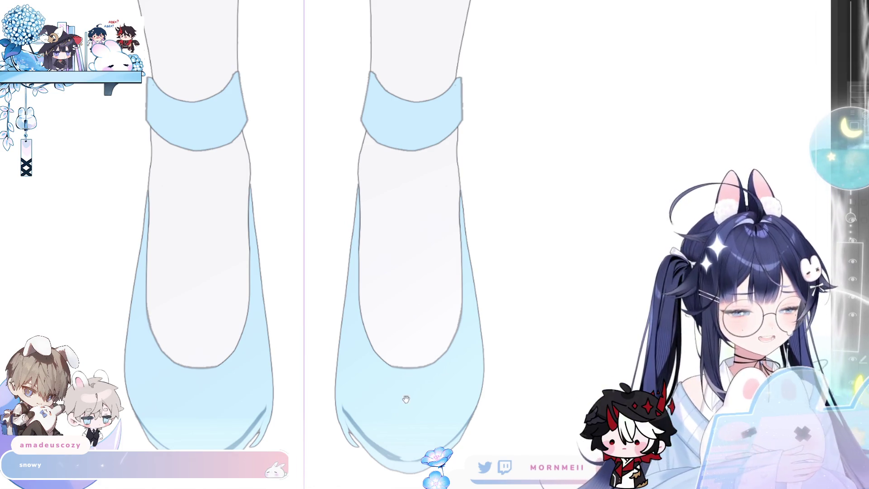
{"action": "left_click_drag", "start_coordinate": [405, 399], "coordinate": [366, 286]}
{"action": "mouse_move", "coordinate": [307, 319]}
{"action": "left_mouse_down"}
{"action": "mouse_move", "coordinate": [324, 349]}
{"action": "mouse_move", "coordinate": [298, 301]}
{"action": "mouse_move", "coordinate": [319, 335]}
{"action": "mouse_move", "coordinate": [309, 317]}
{"action": "mouse_move", "coordinate": [357, 359]}
{"action": "left_mouse_up"}
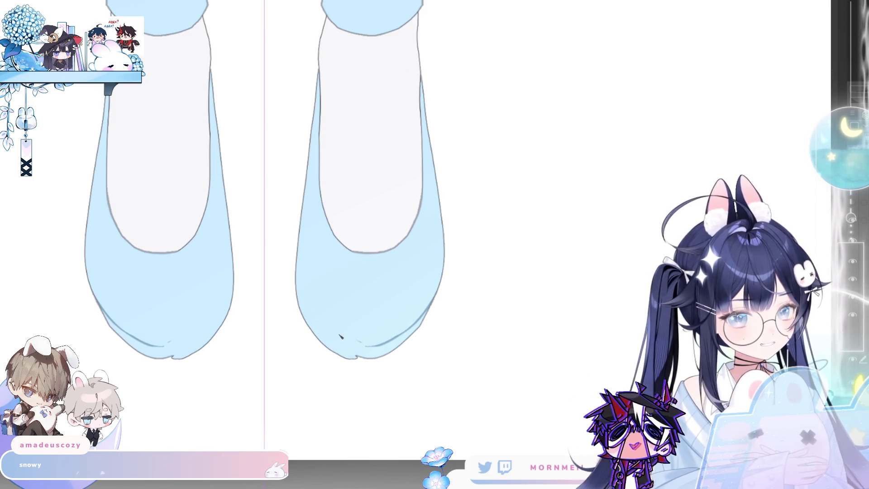
Replace the notched bottom outline of both shoes with a cleanly retraced one
{"action": "scroll", "coordinate": [353, 283], "scroll_direction": "left", "scroll_amount": 5}
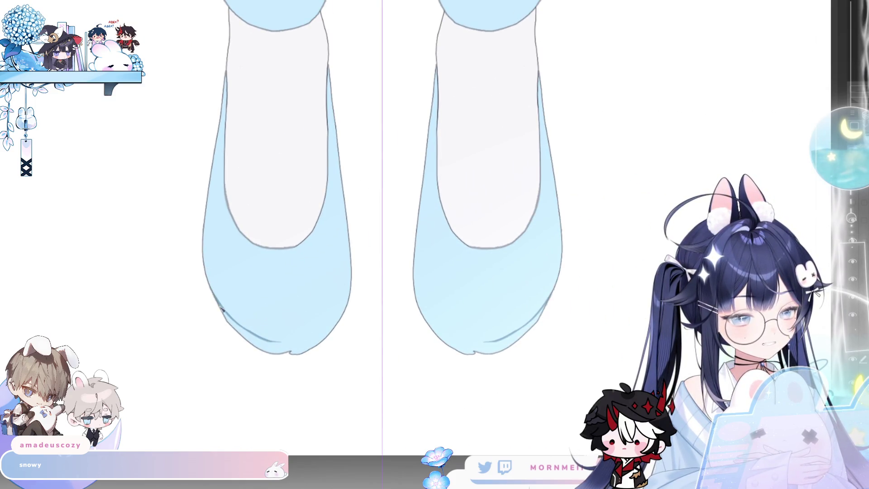
{"action": "left_click_drag", "start_coordinate": [208, 277], "coordinate": [235, 328]}
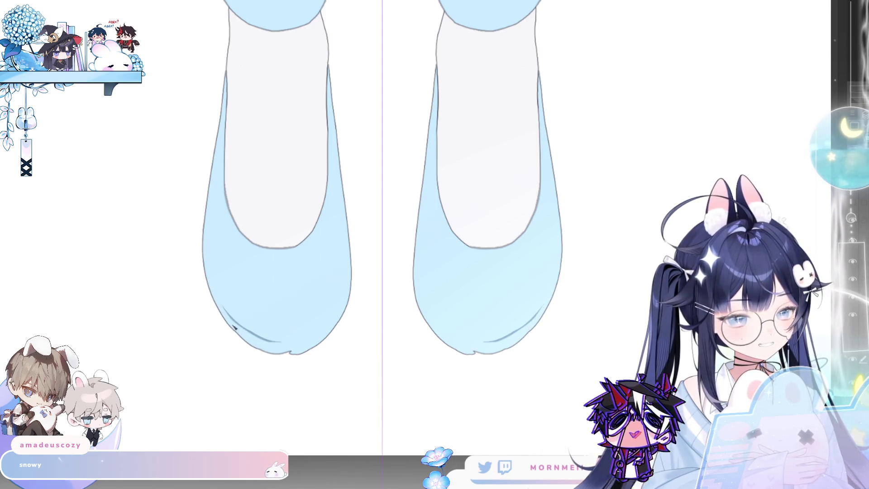
{"action": "key", "text": "ctrl+z"}
{"action": "key", "text": "ctrl+z"}
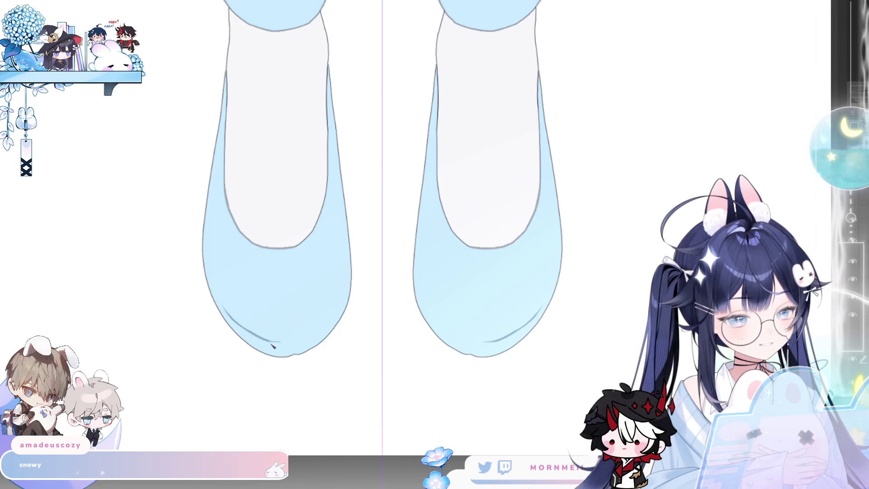
{"action": "scroll", "coordinate": [299, 316], "scroll_direction": "right", "scroll_amount": 5}
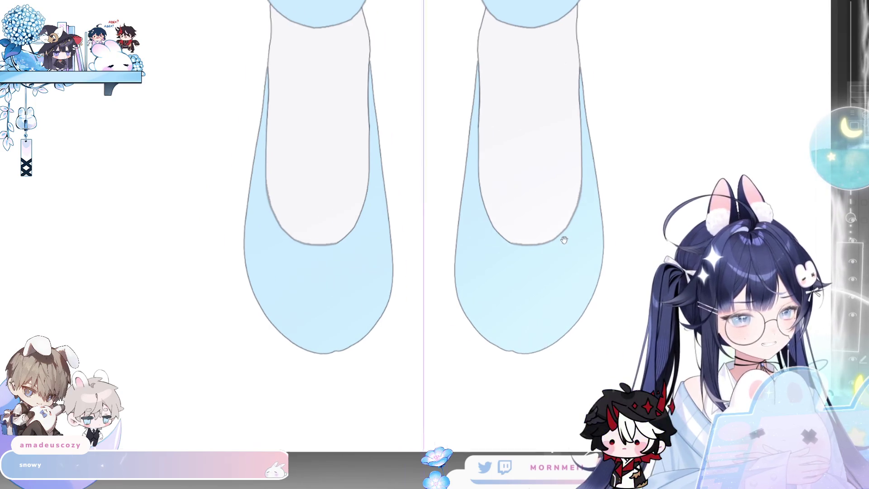
{"action": "key", "text": "ctrl+z"}
{"action": "key", "text": "ctrl+z"}
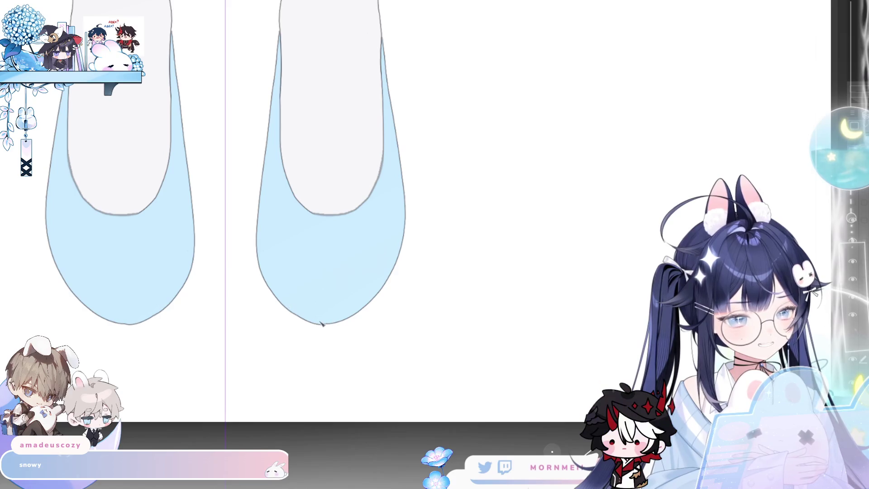
{"action": "left_click_drag", "start_coordinate": [310, 316], "coordinate": [295, 304]}
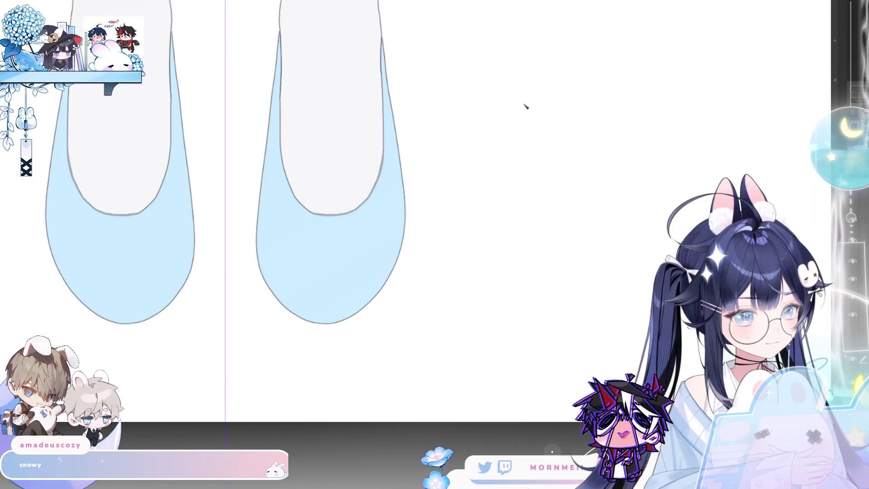
Redraw the toe outlines so both shoes taper into neat pointed tips
{"action": "key", "text": "h"}
{"action": "left_click_drag", "start_coordinate": [500, 95], "coordinate": [301, 225]}
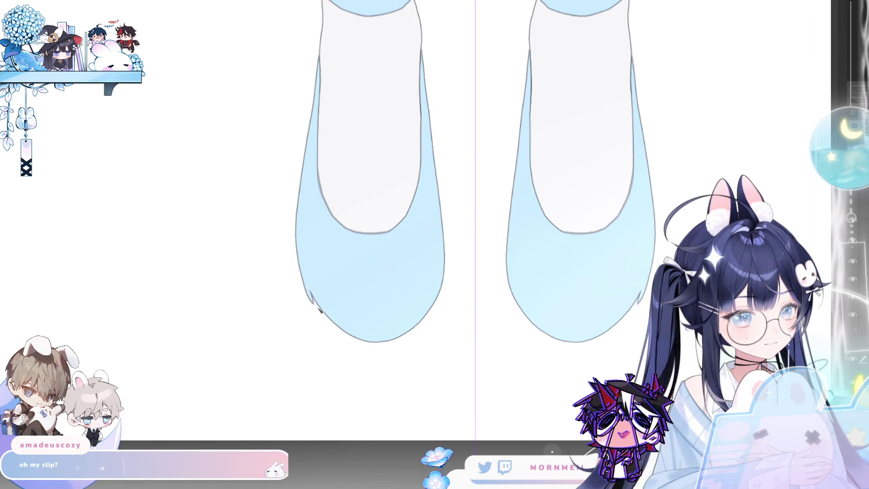
{"action": "left_click_drag", "start_coordinate": [330, 324], "coordinate": [382, 344]}
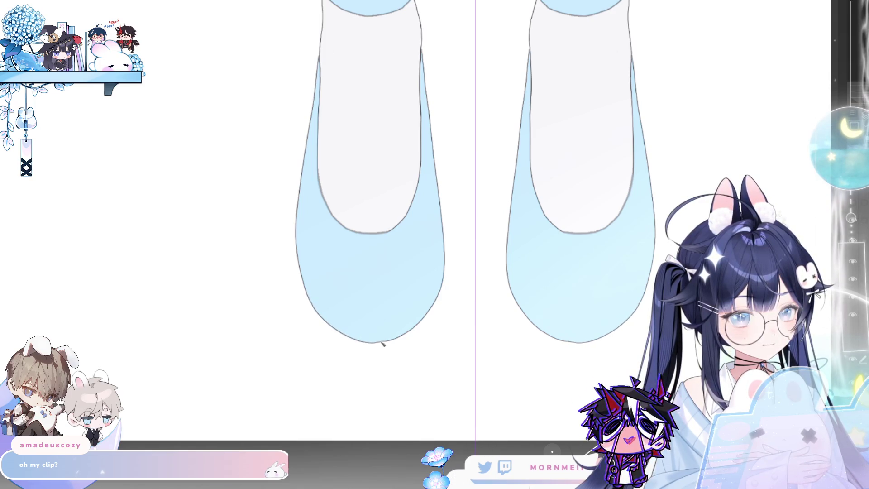
{"action": "scroll", "coordinate": [396, 269], "scroll_direction": "right", "scroll_amount": 3}
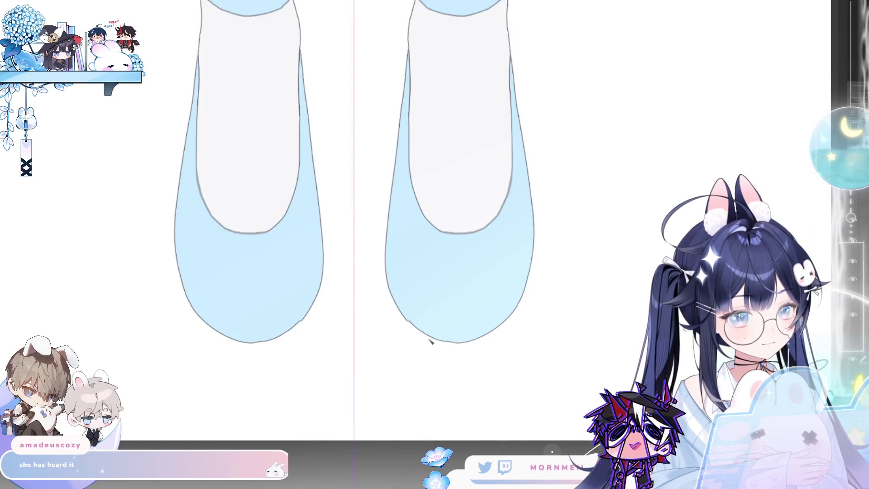
{"action": "left_click_drag", "start_coordinate": [432, 339], "coordinate": [454, 345]}
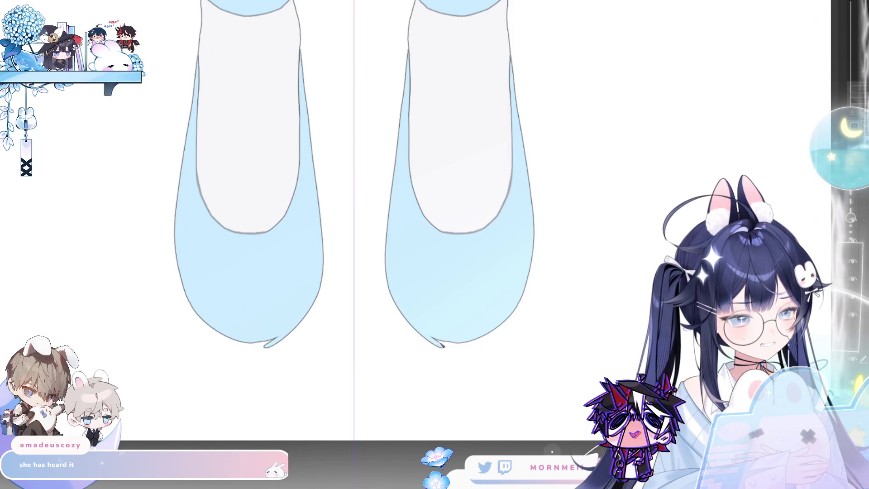
{"action": "left_click_drag", "start_coordinate": [206, 322], "coordinate": [259, 348]}
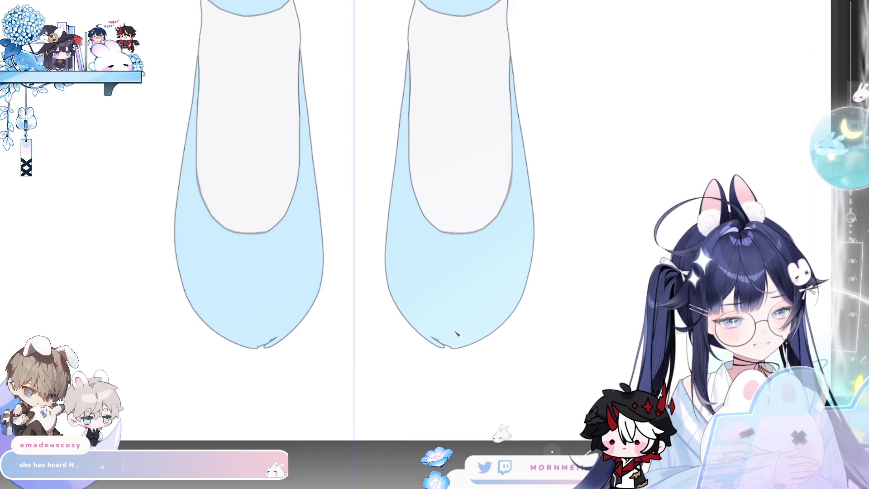
{"action": "mouse_move", "coordinate": [442, 340]}
{"action": "left_mouse_down"}
{"action": "mouse_move", "coordinate": [527, 237]}
{"action": "mouse_move", "coordinate": [260, 280]}
{"action": "left_mouse_up"}
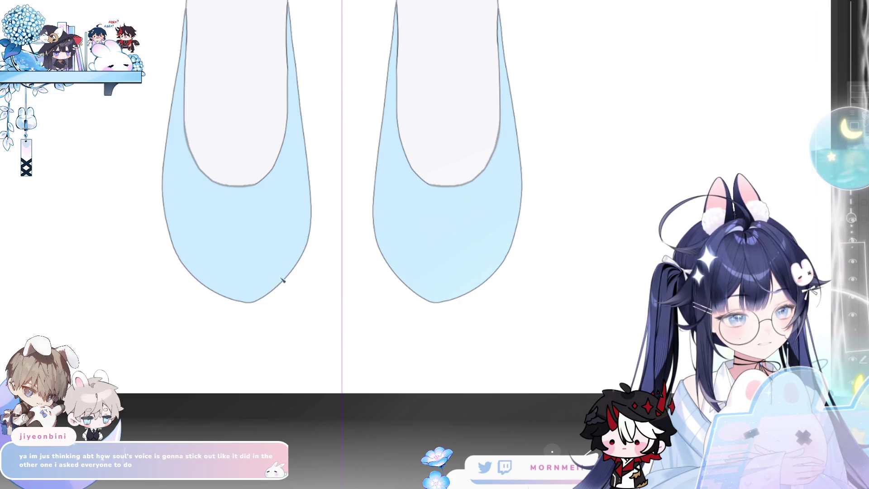
{"action": "scroll", "coordinate": [456, 287], "scroll_direction": "up", "scroll_amount": 5}
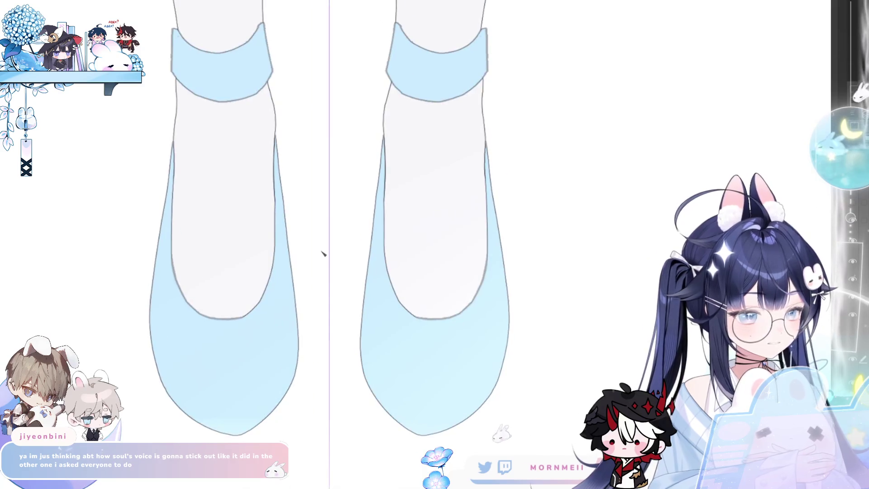
Redraw the shoe openings' lower curves and outer edge lines, touching up the inner bottom edge
{"action": "mouse_move", "coordinate": [174, 164]}
{"action": "left_mouse_down"}
{"action": "mouse_move", "coordinate": [180, 262]}
{"action": "mouse_move", "coordinate": [211, 309]}
{"action": "left_mouse_up"}
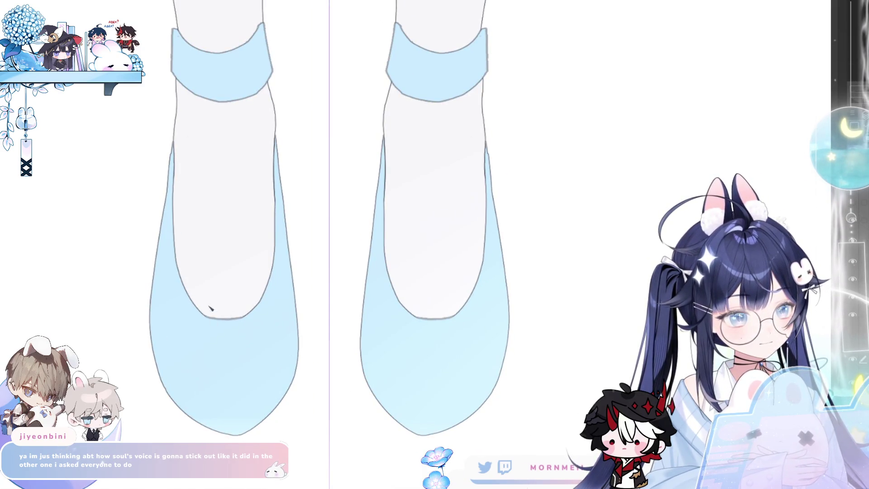
{"action": "left_click_drag", "start_coordinate": [185, 283], "coordinate": [238, 324]}
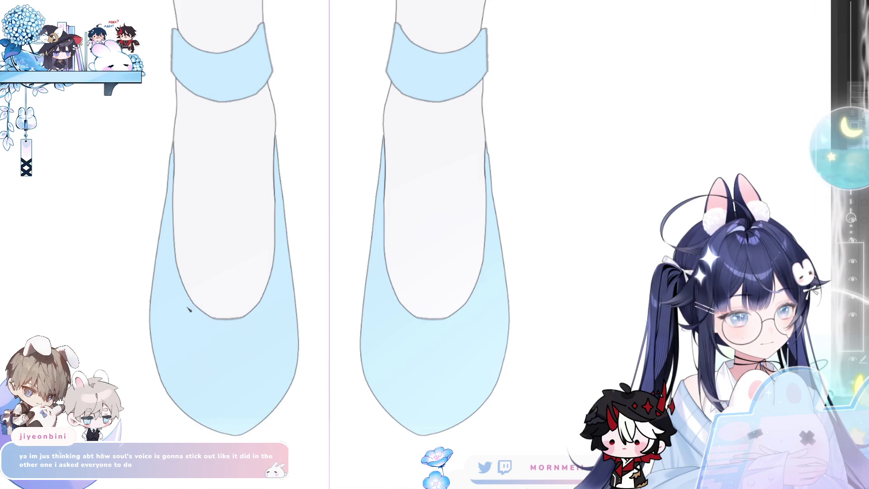
{"action": "left_click_drag", "start_coordinate": [277, 189], "coordinate": [279, 253]}
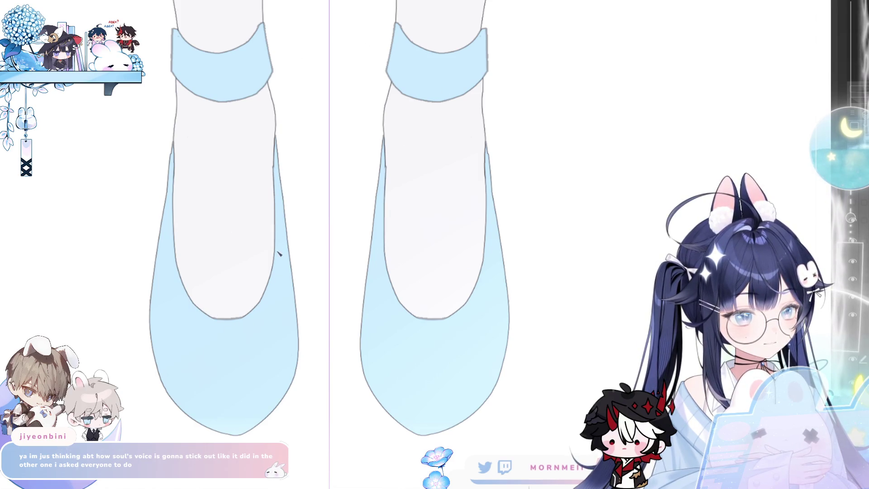
{"action": "left_click_drag", "start_coordinate": [275, 175], "coordinate": [278, 226]}
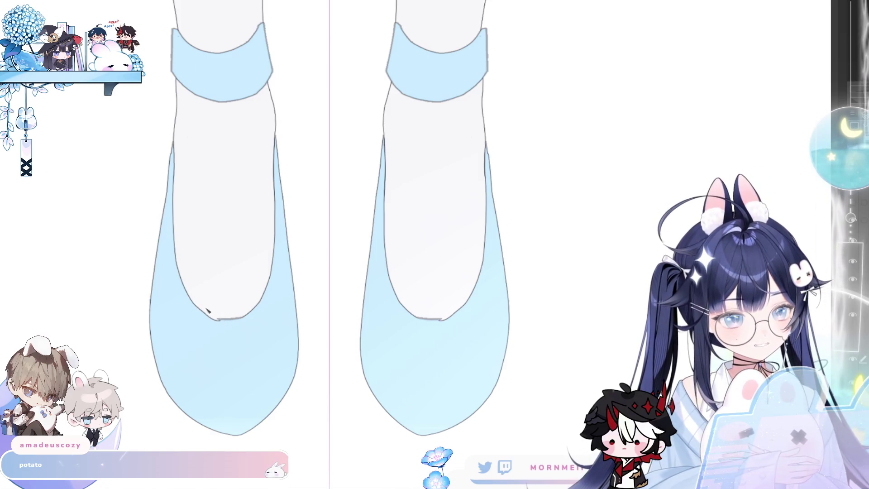
{"action": "left_click_drag", "start_coordinate": [217, 322], "coordinate": [244, 317]}
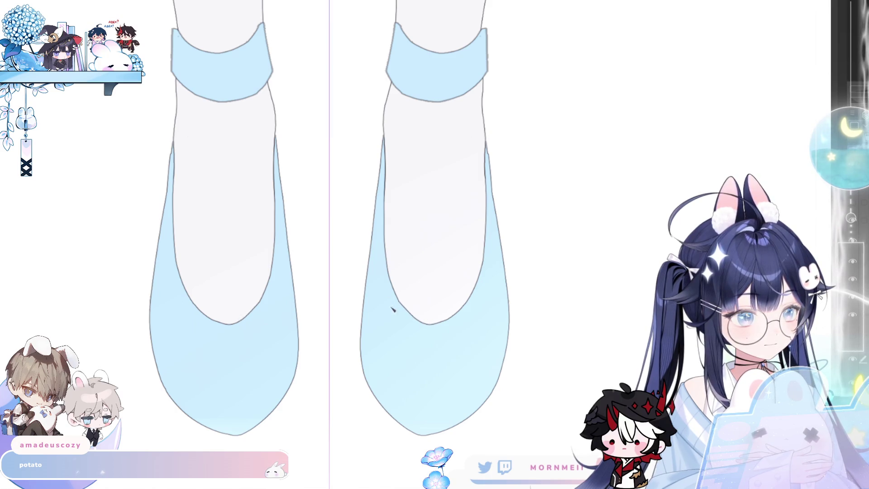
{"action": "left_click_drag", "start_coordinate": [399, 299], "coordinate": [388, 277]}
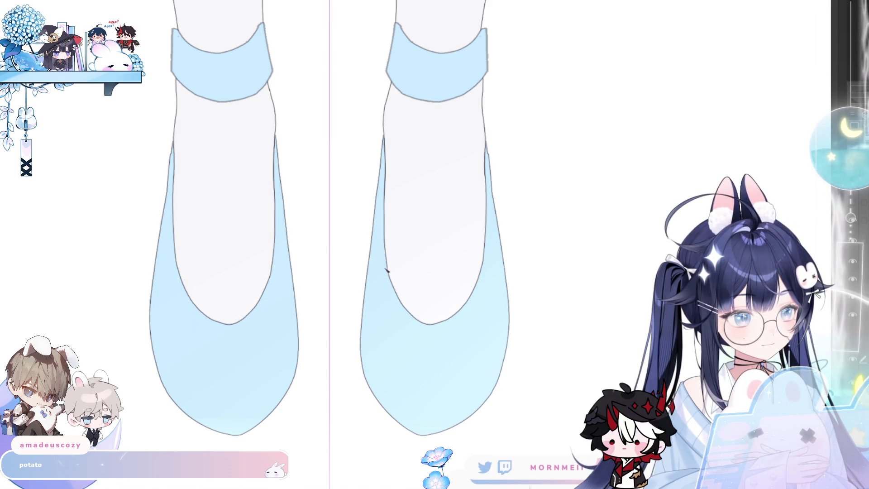
{"action": "scroll", "coordinate": [398, 145], "scroll_direction": "left", "scroll_amount": 4}
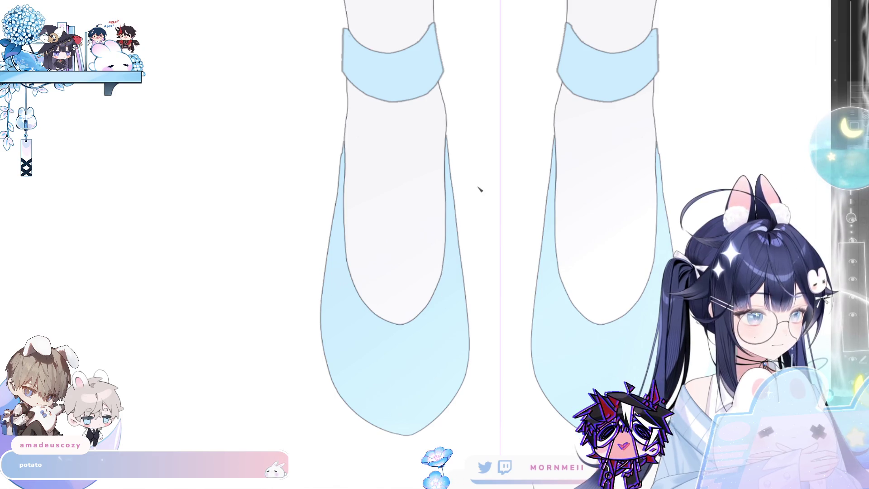
Zoom out to view both ankle bands and shoes, comparing the blue colouring with undo and redo
{"action": "scroll", "coordinate": [417, 213], "scroll_direction": "down", "scroll_amount": 2}
{"action": "scroll", "coordinate": [453, 192], "scroll_direction": "up", "scroll_amount": 2}
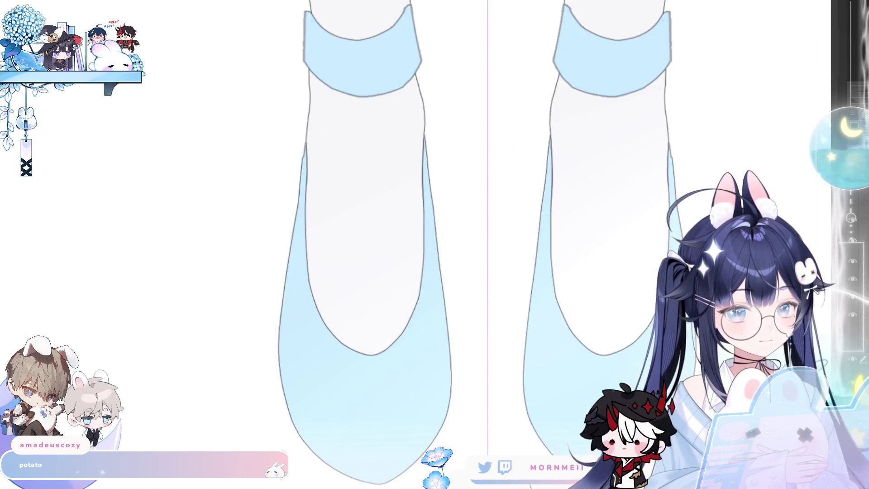
{"action": "scroll", "coordinate": [358, 175], "scroll_direction": "up", "scroll_amount": 1}
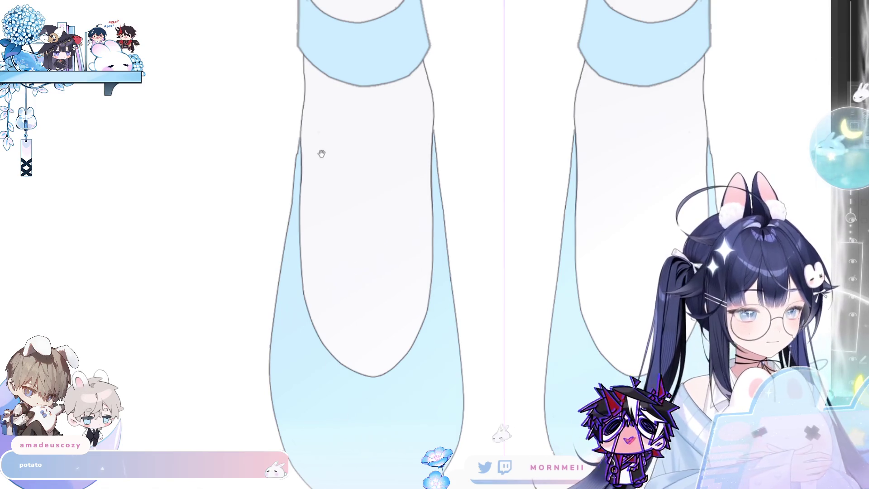
{"action": "left_click_drag", "start_coordinate": [320, 152], "coordinate": [288, 282]}
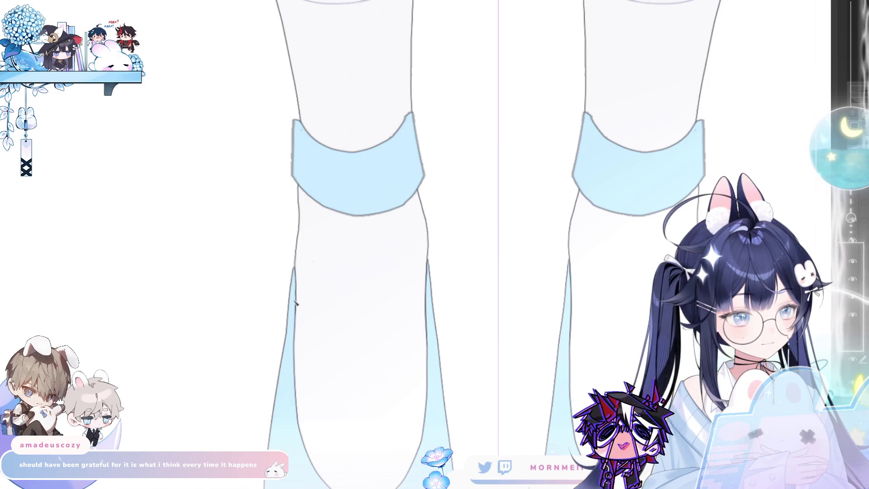
{"action": "scroll", "coordinate": [350, 270], "scroll_direction": "down", "scroll_amount": 2}
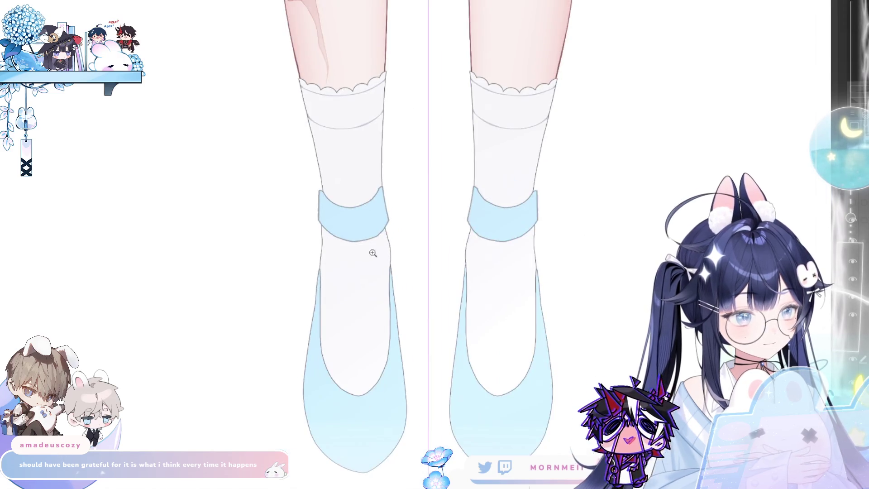
{"action": "key", "text": "ctrl+z"}
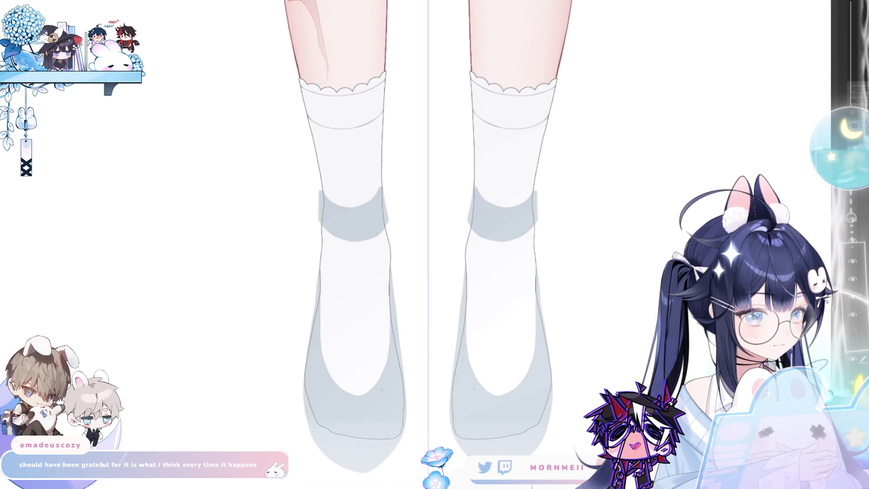
{"action": "key", "text": "ctrl+y"}
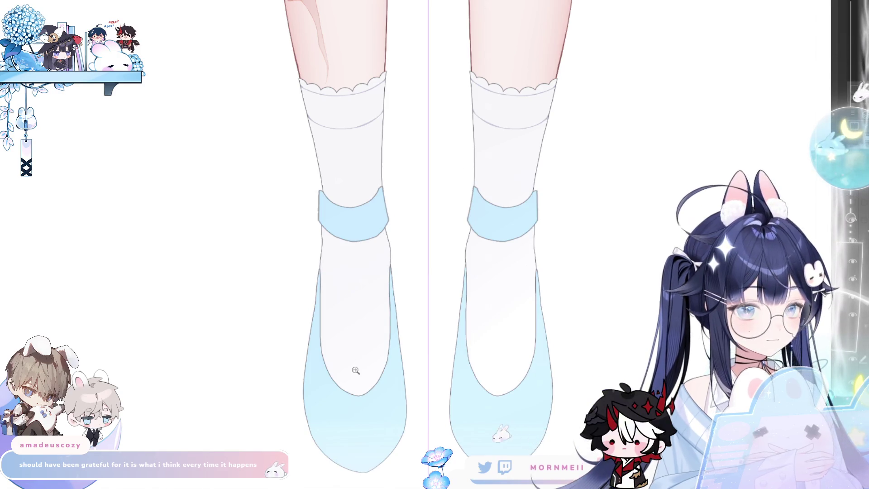
{"action": "scroll", "coordinate": [358, 368], "scroll_direction": "up", "scroll_amount": 1}
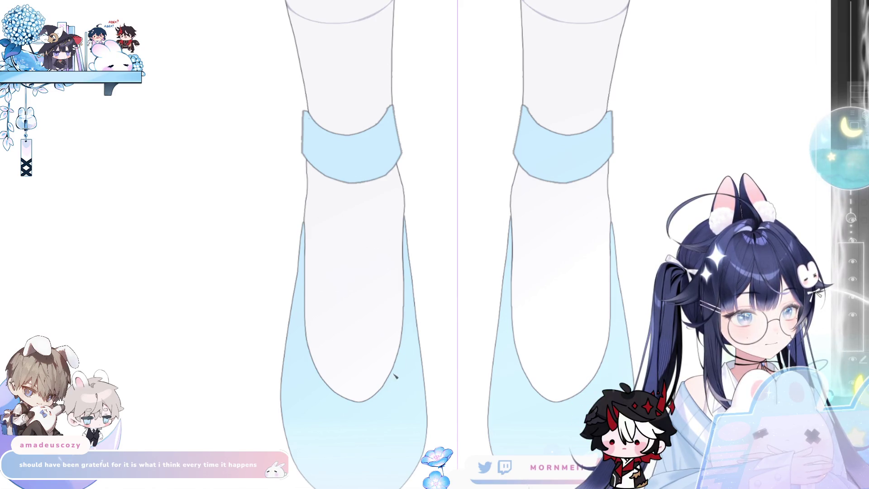
{"action": "scroll", "coordinate": [417, 227], "scroll_direction": "down", "scroll_amount": 2}
{"action": "scroll", "coordinate": [400, 218], "scroll_direction": "up", "scroll_amount": 1}
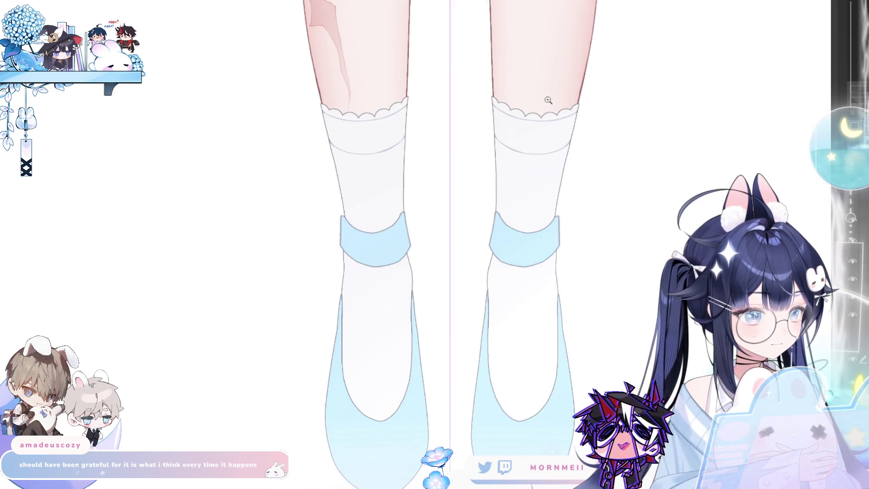
{"action": "scroll", "coordinate": [510, 258], "scroll_direction": "up", "scroll_amount": 2}
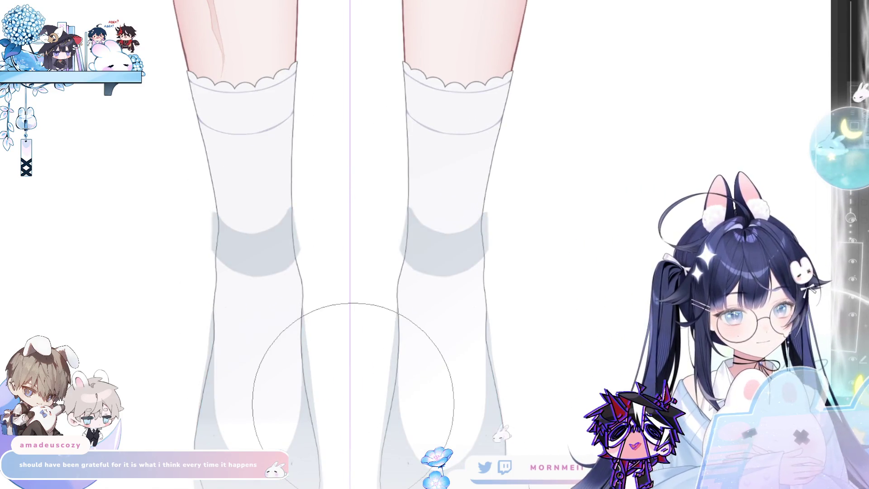
Lasso the old ankle bands on both socks and delete them
{"action": "mouse_move", "coordinate": [224, 194]}
{"action": "left_mouse_down"}
{"action": "mouse_move", "coordinate": [223, 281]}
{"action": "mouse_move", "coordinate": [265, 159]}
{"action": "left_mouse_up"}
{"action": "key", "text": "Delete"}
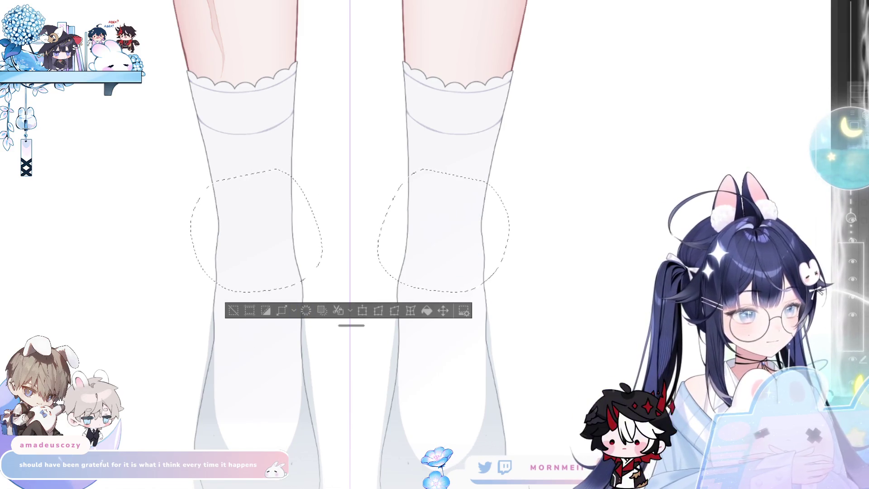
{"action": "left_click", "coordinate": [263, 311]}
{"action": "scroll", "coordinate": [312, 258], "scroll_direction": "down", "scroll_amount": 3}
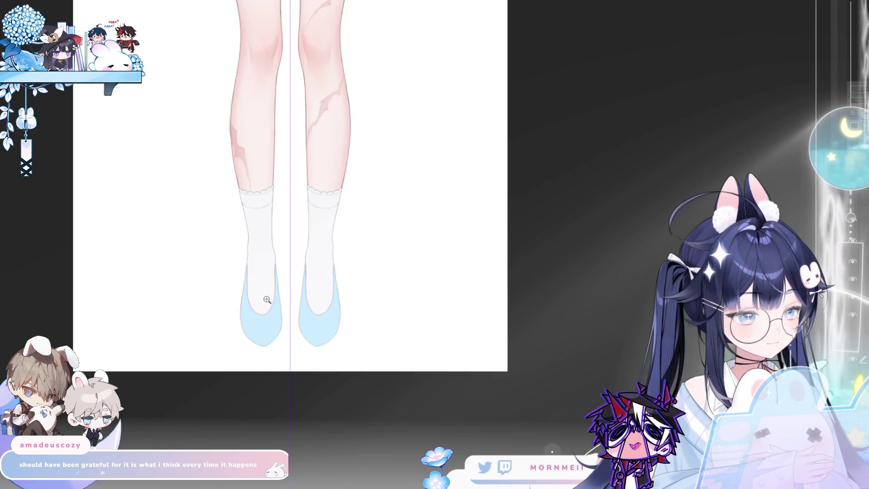
{"action": "scroll", "coordinate": [350, 230], "scroll_direction": "up", "scroll_amount": 4}
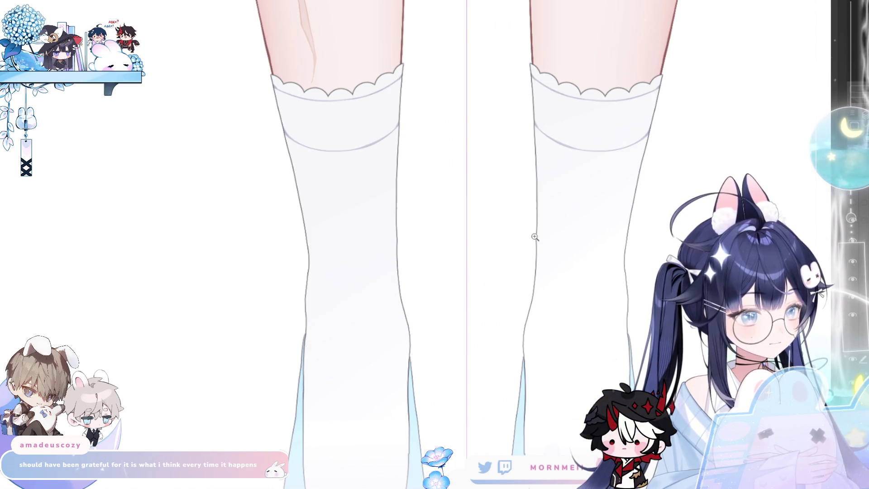
{"action": "scroll", "coordinate": [536, 239], "scroll_direction": "down", "scroll_amount": 3}
{"action": "scroll", "coordinate": [615, 218], "scroll_direction": "up", "scroll_amount": 3}
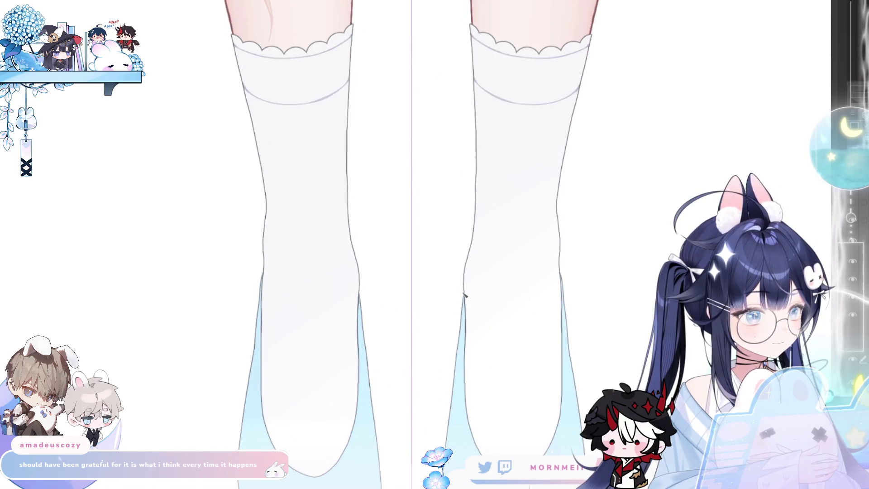
{"action": "left_click_drag", "start_coordinate": [462, 113], "coordinate": [451, 198]}
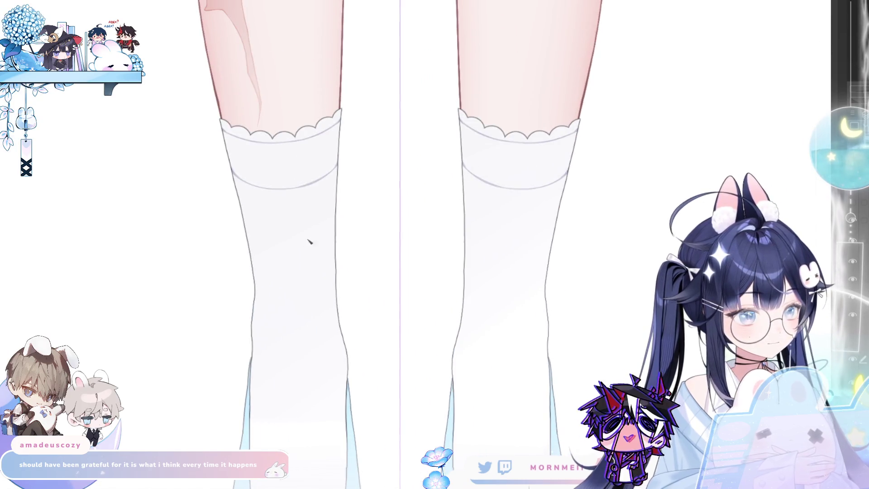
Outline new ankle bands around the socks and fill them light blue
{"action": "mouse_move", "coordinate": [246, 253]}
{"action": "left_mouse_down"}
{"action": "mouse_move", "coordinate": [251, 300]}
{"action": "mouse_move", "coordinate": [295, 322]}
{"action": "left_mouse_up"}
{"action": "key", "text": "ctrl+z"}
{"action": "mouse_move", "coordinate": [252, 298]}
{"action": "left_mouse_down"}
{"action": "mouse_move", "coordinate": [296, 322]}
{"action": "mouse_move", "coordinate": [335, 306]}
{"action": "left_mouse_up"}
{"action": "key", "text": "ctrl+z"}
{"action": "key", "text": "ctrl+z"}
{"action": "left_click_drag", "start_coordinate": [337, 257], "coordinate": [338, 299]}
{"action": "key", "text": "ctrl+z"}
{"action": "key", "text": "ctrl+z"}
{"action": "key", "text": "ctrl+z"}
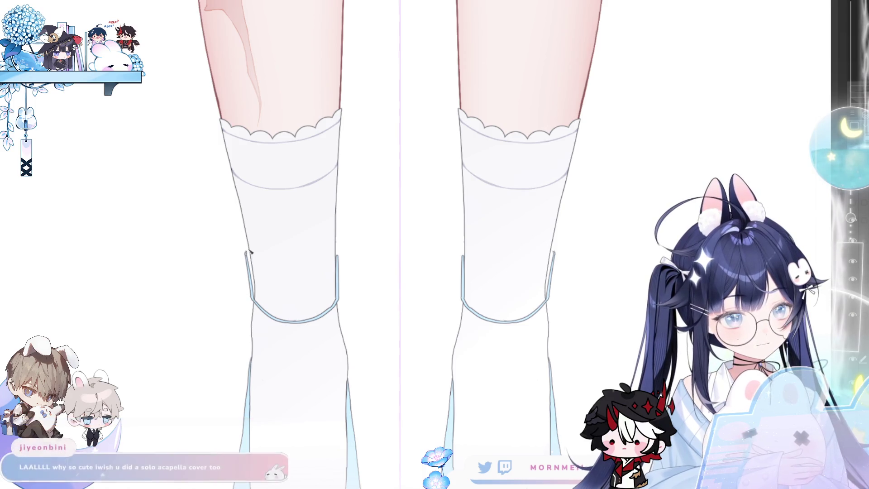
{"action": "mouse_move", "coordinate": [248, 257]}
{"action": "left_mouse_down"}
{"action": "mouse_move", "coordinate": [285, 268]}
{"action": "mouse_move", "coordinate": [328, 262]}
{"action": "left_mouse_up"}
{"action": "left_click", "coordinate": [289, 297]}
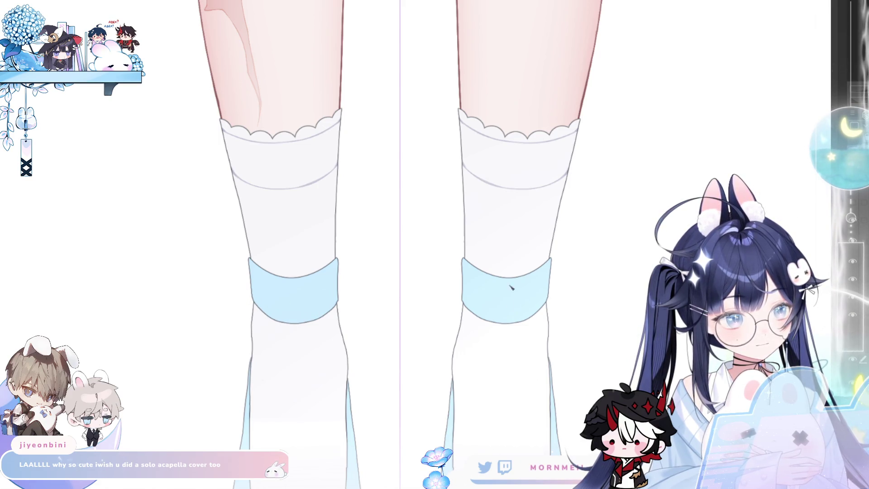
{"action": "scroll", "coordinate": [510, 287], "scroll_direction": "up", "scroll_amount": 3}
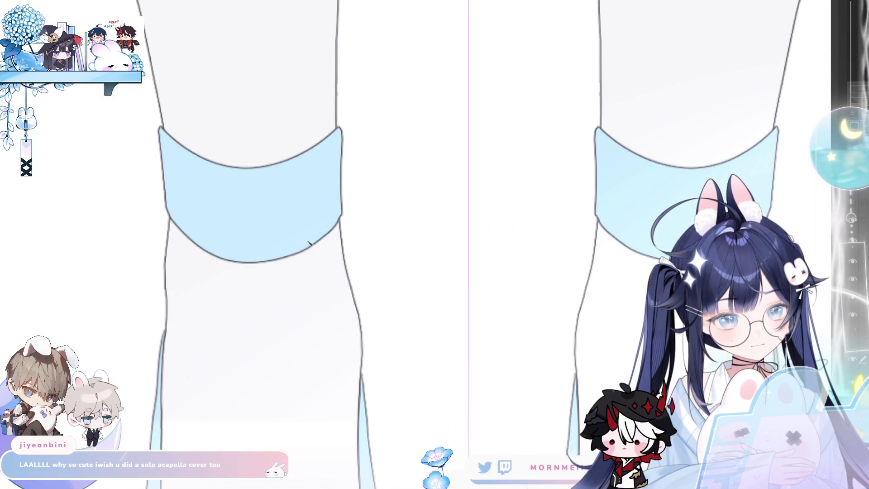
{"action": "scroll", "coordinate": [266, 212], "scroll_direction": "right", "scroll_amount": 10}
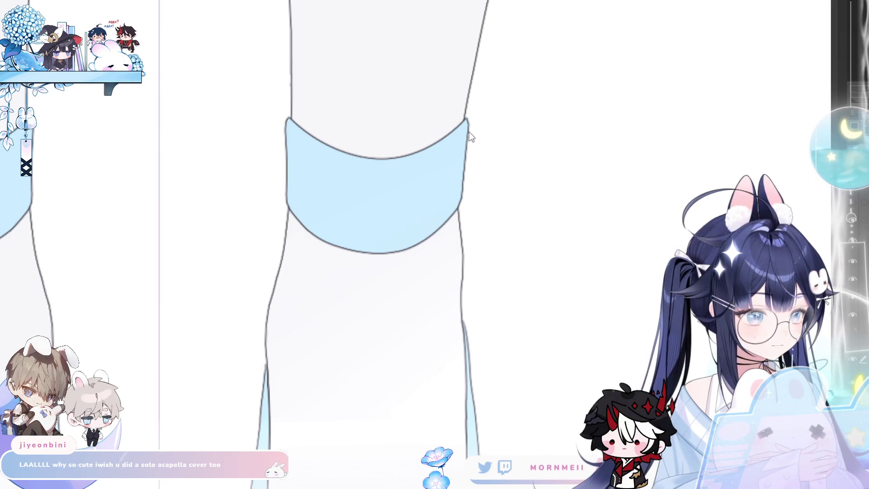
{"action": "scroll", "coordinate": [462, 188], "scroll_direction": "down", "scroll_amount": 5}
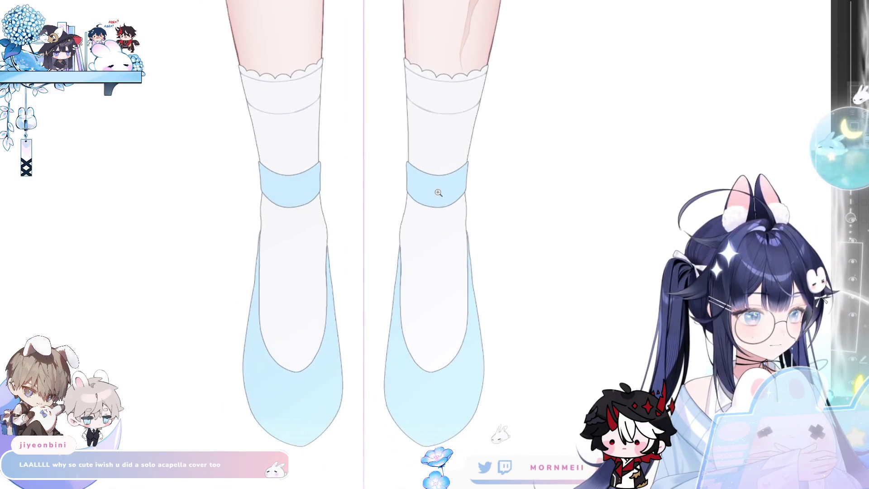
{"action": "scroll", "coordinate": [415, 190], "scroll_direction": "up", "scroll_amount": 5}
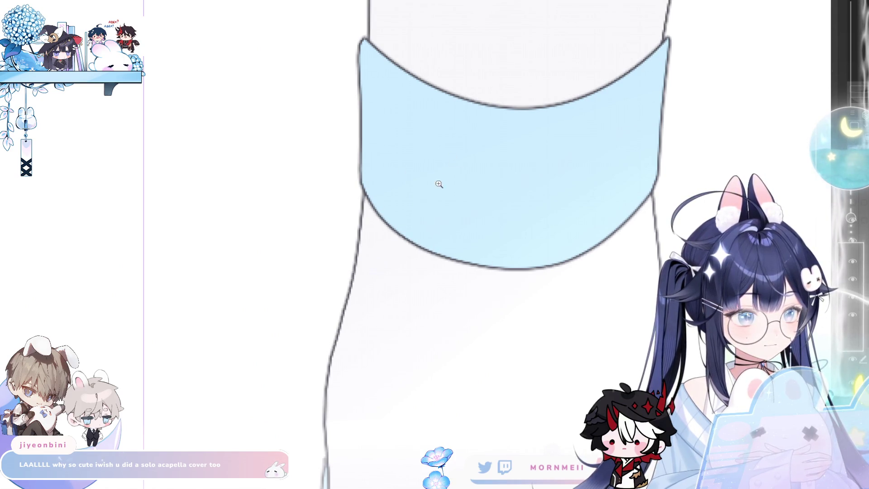
{"action": "scroll", "coordinate": [439, 185], "scroll_direction": "down", "scroll_amount": 5}
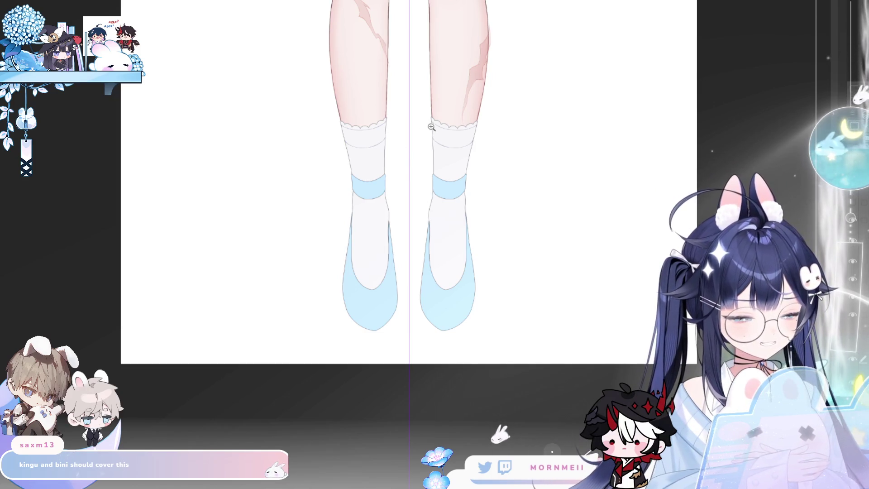
{"action": "left_click", "coordinate": [392, 183]}
{"action": "left_click", "coordinate": [409, 138]}
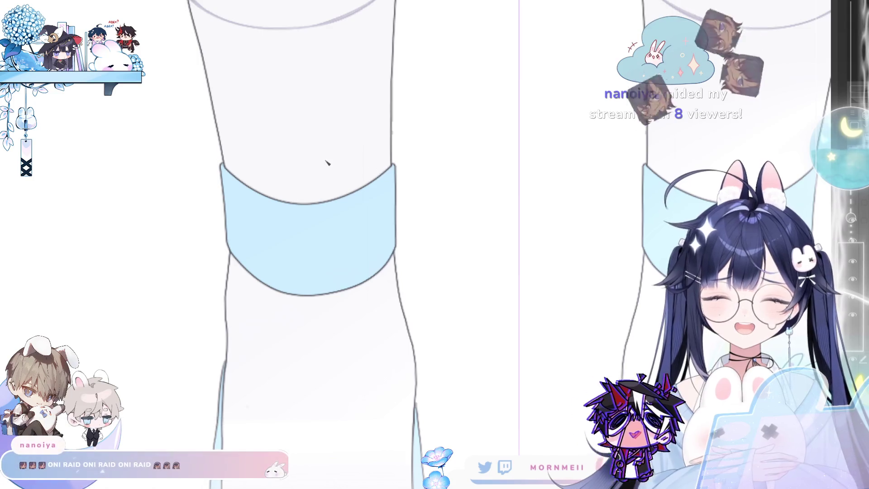
{"action": "scroll", "coordinate": [392, 167], "scroll_direction": "up", "scroll_amount": 3}
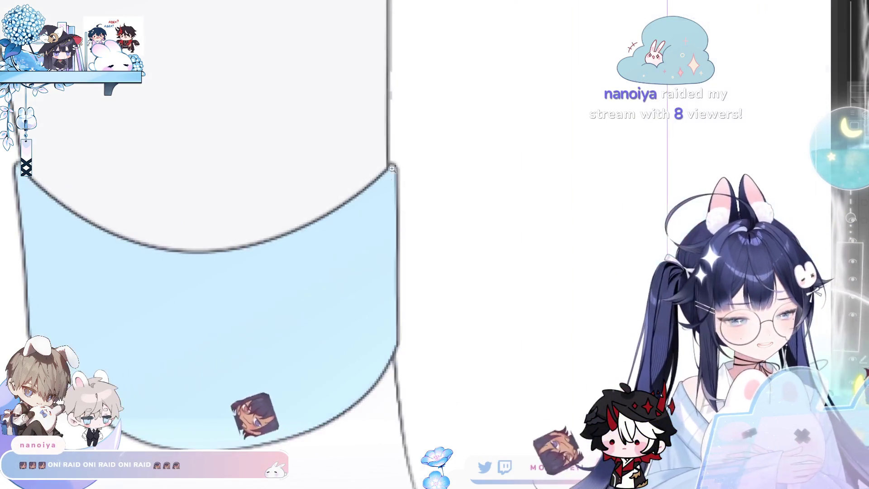
{"action": "scroll", "coordinate": [392, 176], "scroll_direction": "down", "scroll_amount": 5}
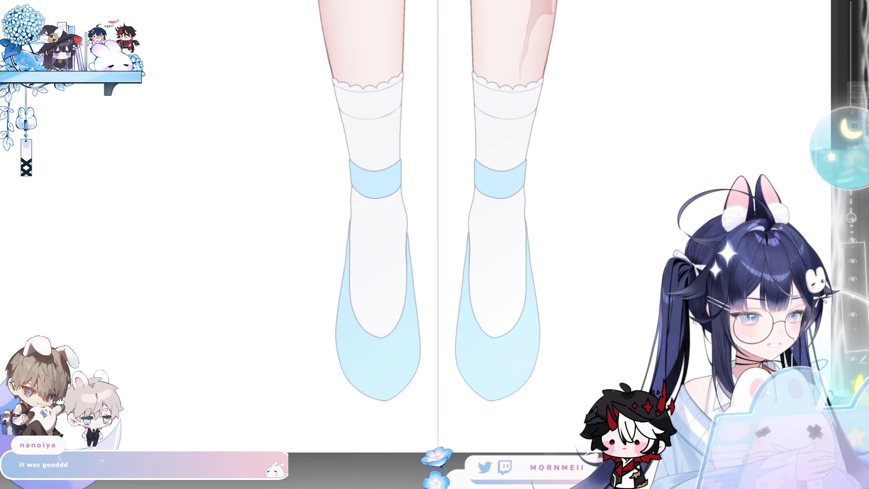
{"action": "left_click", "coordinate": [357, 250]}
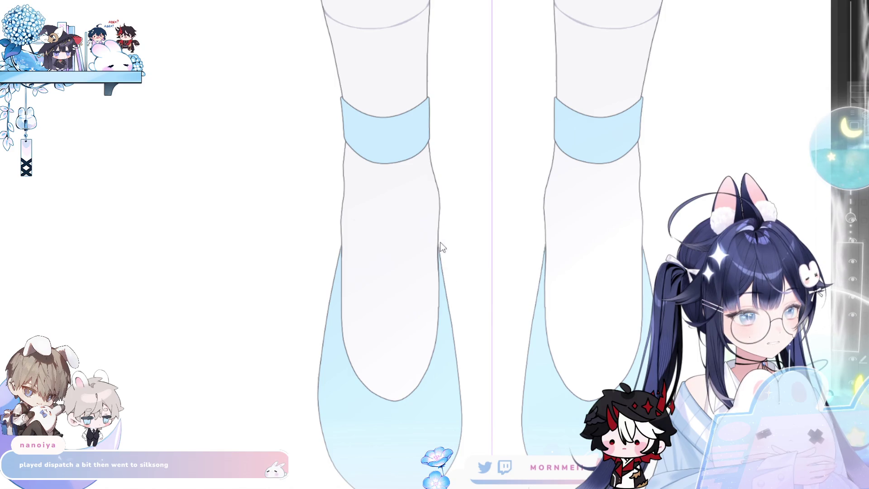
{"action": "scroll", "coordinate": [463, 258], "scroll_direction": "down", "scroll_amount": 2}
{"action": "scroll", "coordinate": [509, 252], "scroll_direction": "down", "scroll_amount": 3}
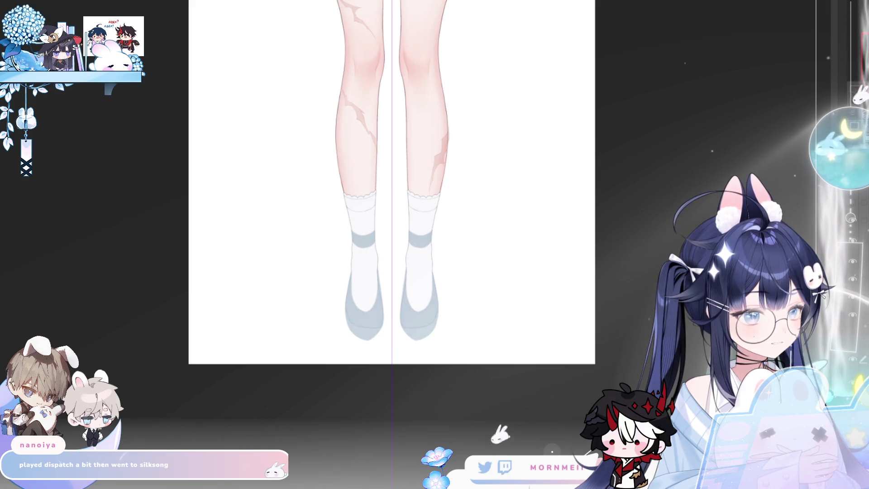
{"action": "scroll", "coordinate": [402, 234], "scroll_direction": "up", "scroll_amount": 3}
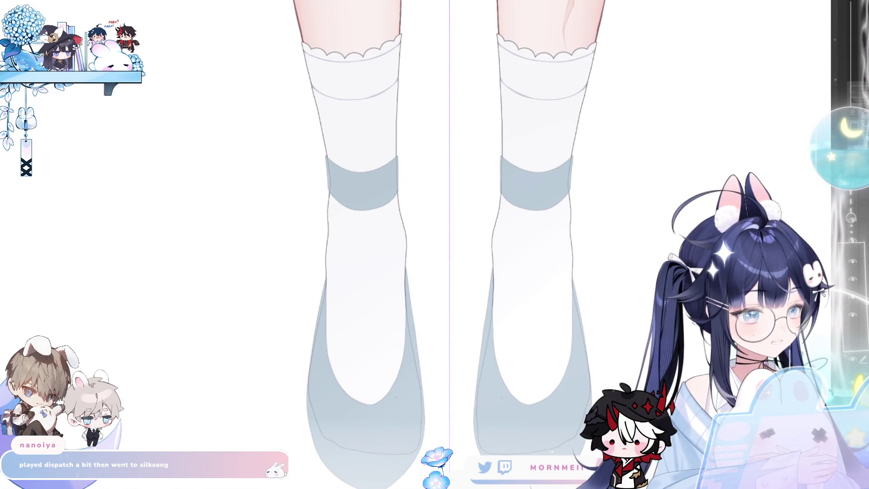
{"action": "key", "text": "ctrl+z"}
{"action": "scroll", "coordinate": [369, 214], "scroll_direction": "down", "scroll_amount": 2}
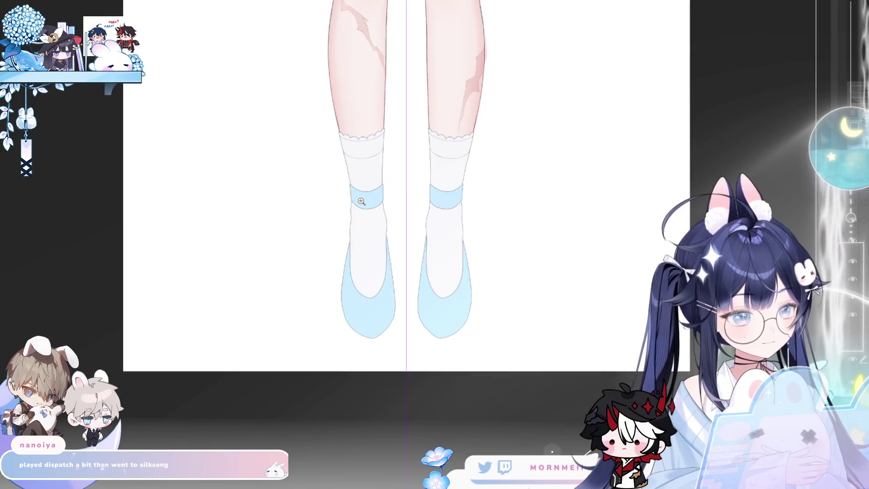
{"action": "scroll", "coordinate": [467, 296], "scroll_direction": "down", "scroll_amount": 2}
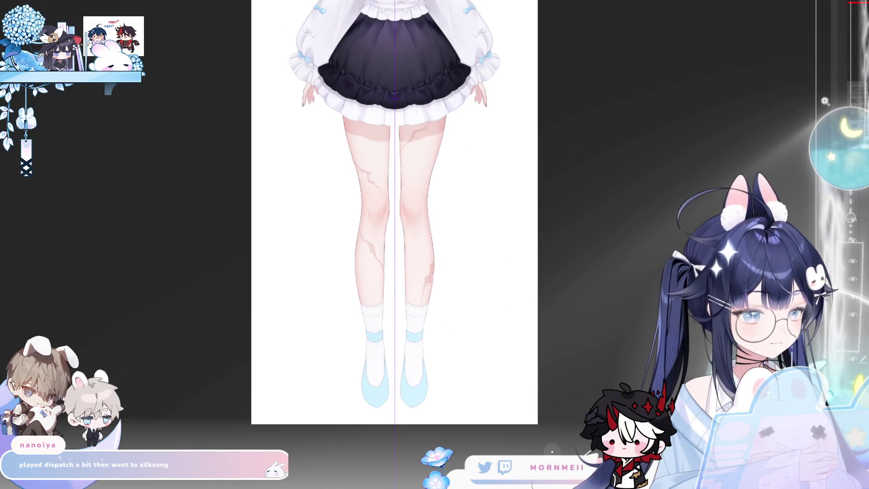
{"action": "scroll", "coordinate": [448, 365], "scroll_direction": "up", "scroll_amount": 3}
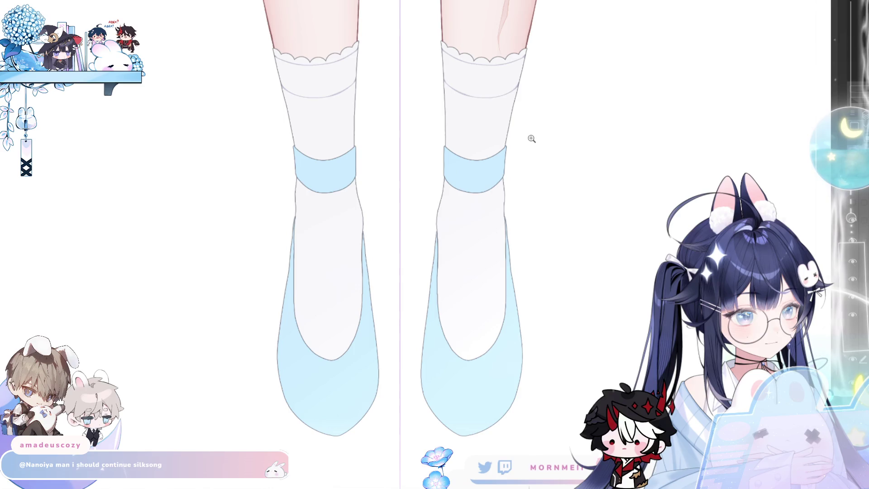
{"action": "scroll", "coordinate": [297, 228], "scroll_direction": "up", "scroll_amount": 2}
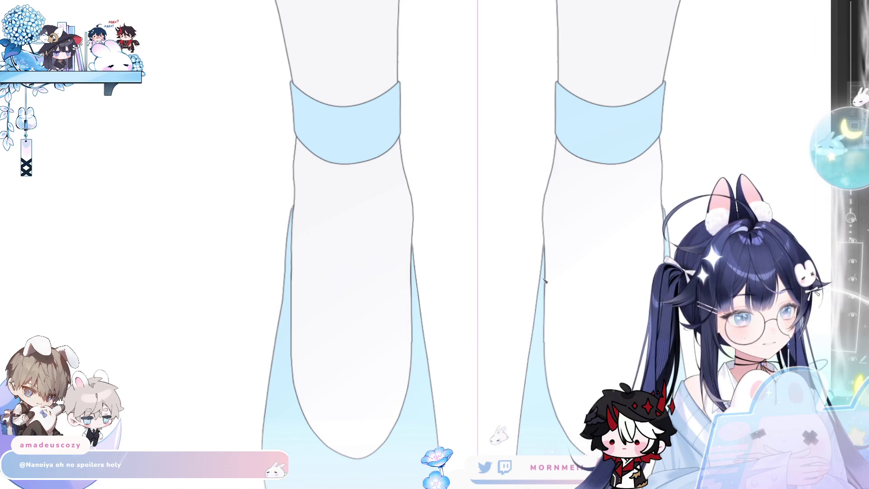
Draw a darker blue curve along the sock's inner edge inside both shoes, then zoom in on the left shoe
{"action": "left_click_drag", "start_coordinate": [524, 352], "coordinate": [456, 251]}
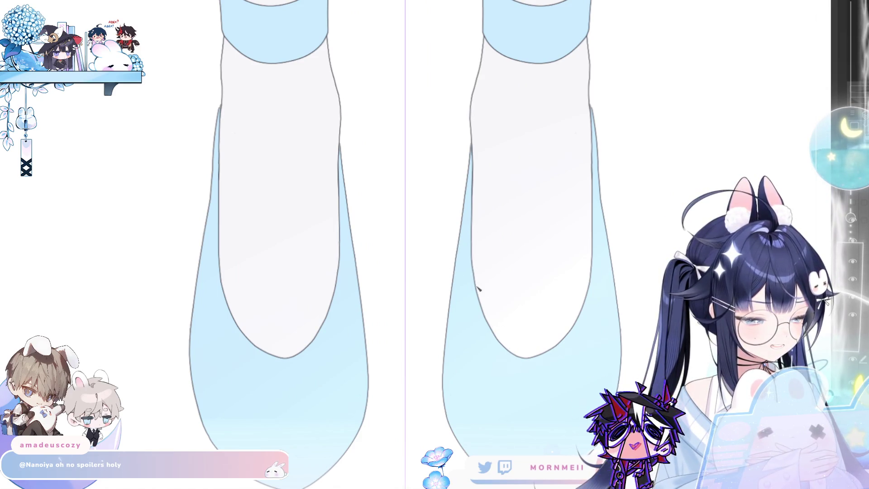
{"action": "mouse_move", "coordinate": [474, 262]}
{"action": "left_mouse_down"}
{"action": "mouse_move", "coordinate": [509, 354]}
{"action": "mouse_move", "coordinate": [506, 337]}
{"action": "left_mouse_up"}
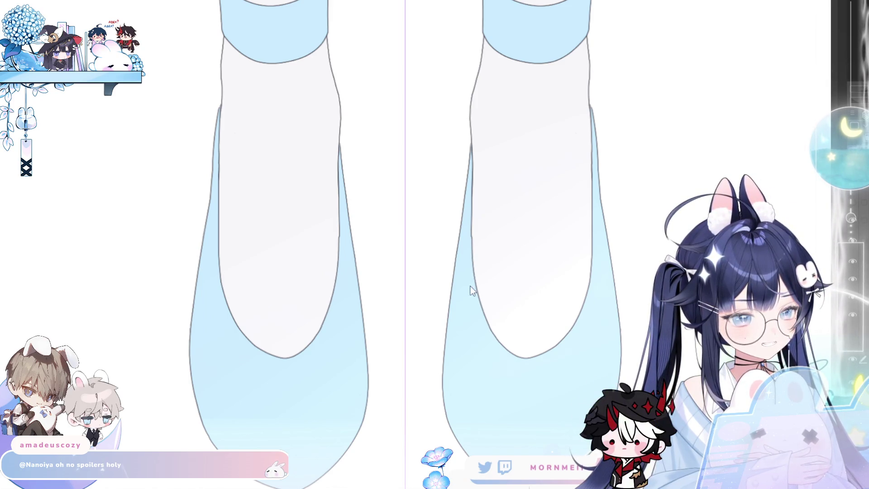
{"action": "scroll", "coordinate": [472, 288], "scroll_direction": "down", "scroll_amount": 3}
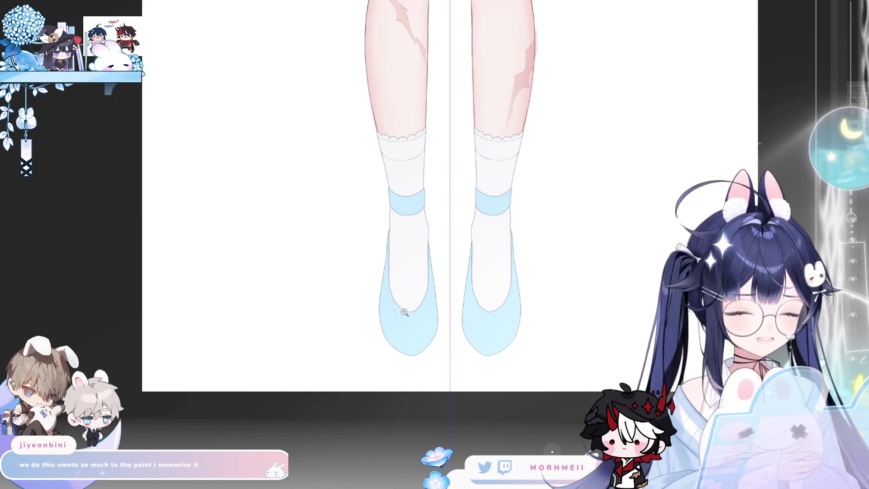
{"action": "left_click_drag", "start_coordinate": [403, 318], "coordinate": [450, 308]}
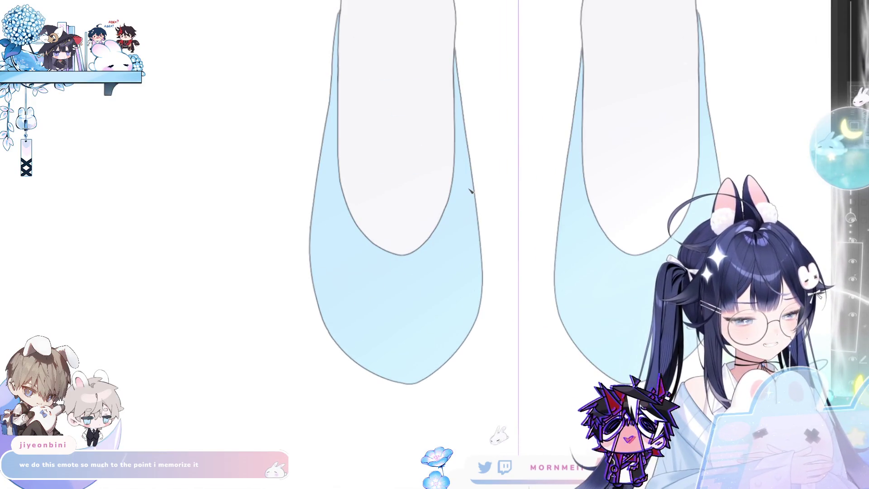
{"action": "scroll", "coordinate": [387, 225], "scroll_direction": "down", "scroll_amount": 5}
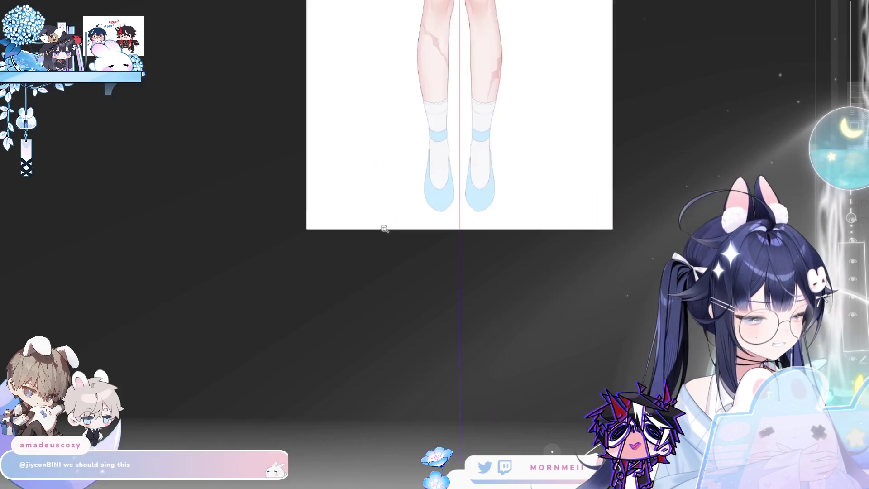
{"action": "scroll", "coordinate": [387, 183], "scroll_direction": "up", "scroll_amount": 1}
{"action": "scroll", "coordinate": [265, 122], "scroll_direction": "up", "scroll_amount": 6}
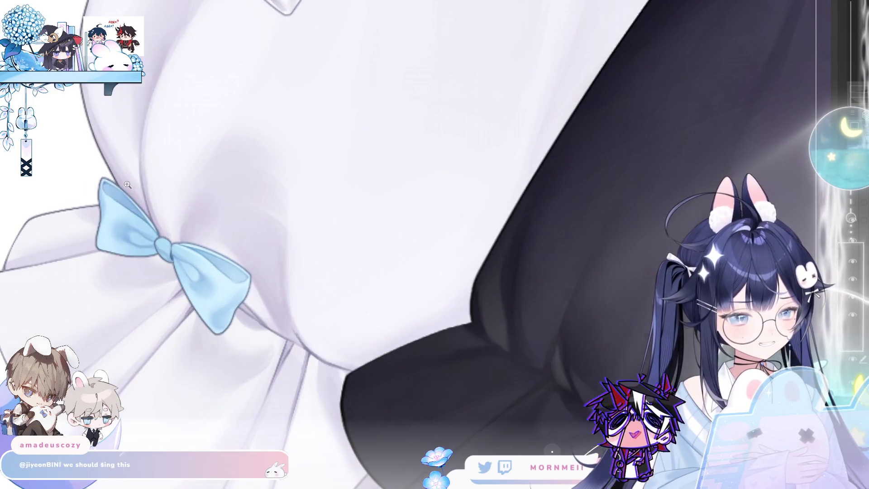
{"action": "scroll", "coordinate": [127, 185], "scroll_direction": "up", "scroll_amount": 2}
{"action": "scroll", "coordinate": [155, 218], "scroll_direction": "down", "scroll_amount": 5}
{"action": "scroll", "coordinate": [408, 192], "scroll_direction": "down", "scroll_amount": 5}
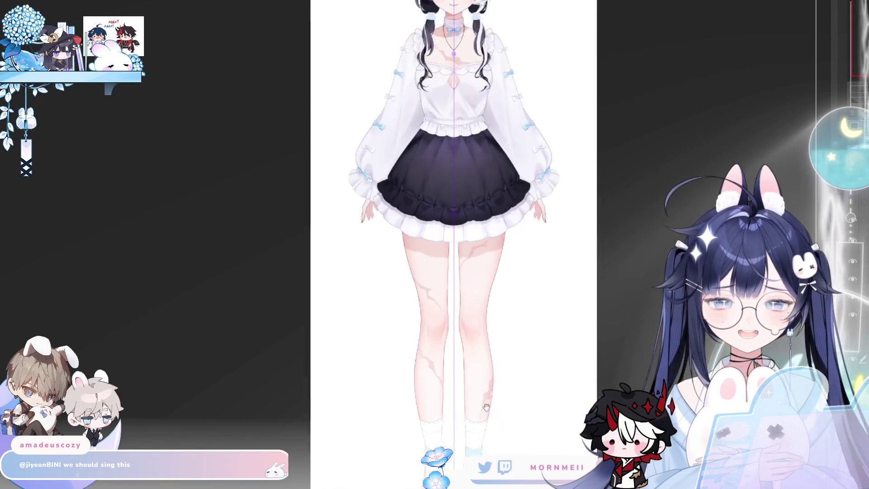
{"action": "scroll", "coordinate": [395, 109], "scroll_direction": "up", "scroll_amount": 3}
{"action": "scroll", "coordinate": [388, 229], "scroll_direction": "up", "scroll_amount": 3}
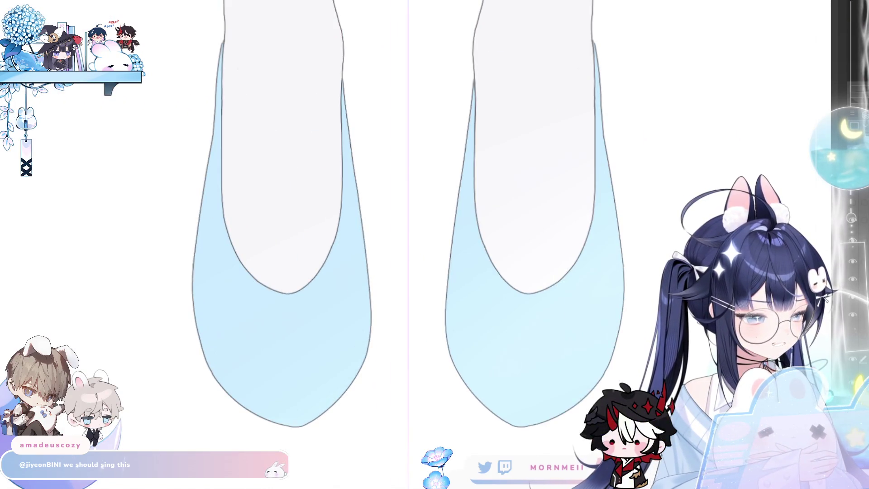
{"action": "scroll", "coordinate": [237, 384], "scroll_direction": "up", "scroll_amount": 1}
Paint darker blue lines along the lower edges of the left and right shoes
{"action": "left_click_drag", "start_coordinate": [186, 302], "coordinate": [266, 404]}
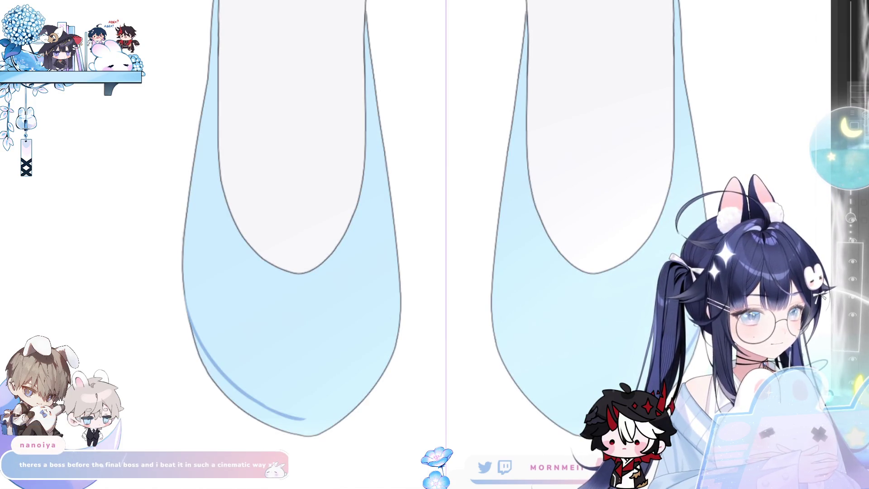
{"action": "left_click_drag", "start_coordinate": [464, 264], "coordinate": [420, 262]}
{"action": "mouse_move", "coordinate": [430, 293]}
{"action": "left_mouse_down"}
{"action": "mouse_move", "coordinate": [446, 348]}
{"action": "mouse_move", "coordinate": [521, 418]}
{"action": "left_mouse_up"}
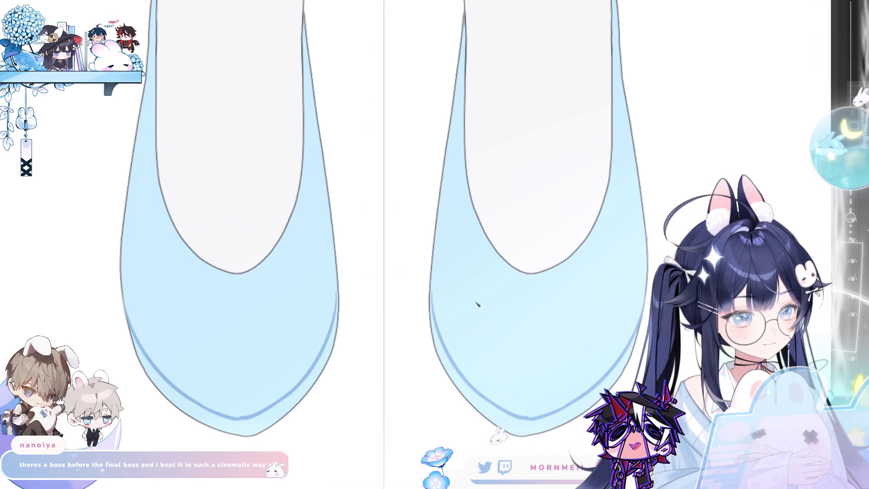
{"action": "scroll", "coordinate": [474, 264], "scroll_direction": "left", "scroll_amount": 3}
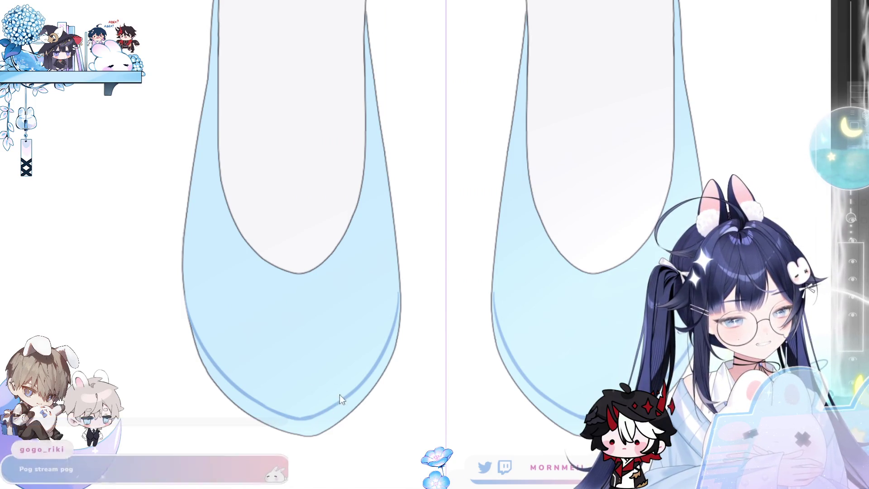
{"action": "scroll", "coordinate": [340, 395], "scroll_direction": "down", "scroll_amount": 5}
{"action": "scroll", "coordinate": [495, 193], "scroll_direction": "up", "scroll_amount": 5}
{"action": "scroll", "coordinate": [495, 193], "scroll_direction": "right", "scroll_amount": 5}
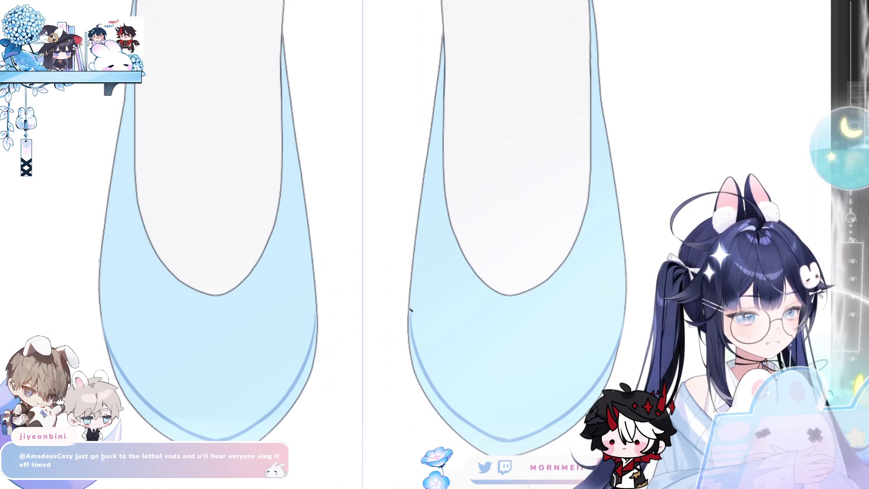
{"action": "scroll", "coordinate": [453, 135], "scroll_direction": "down", "scroll_amount": 5}
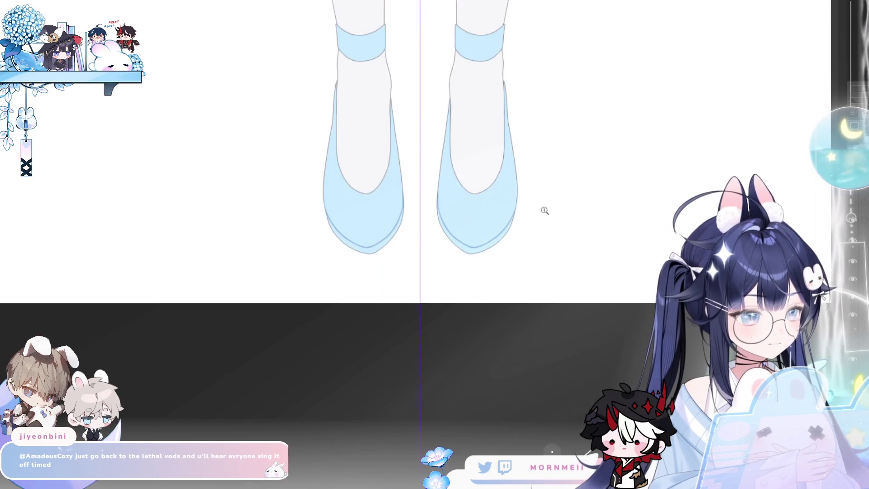
{"action": "scroll", "coordinate": [543, 210], "scroll_direction": "up", "scroll_amount": 2}
{"action": "scroll", "coordinate": [442, 319], "scroll_direction": "up", "scroll_amount": 2}
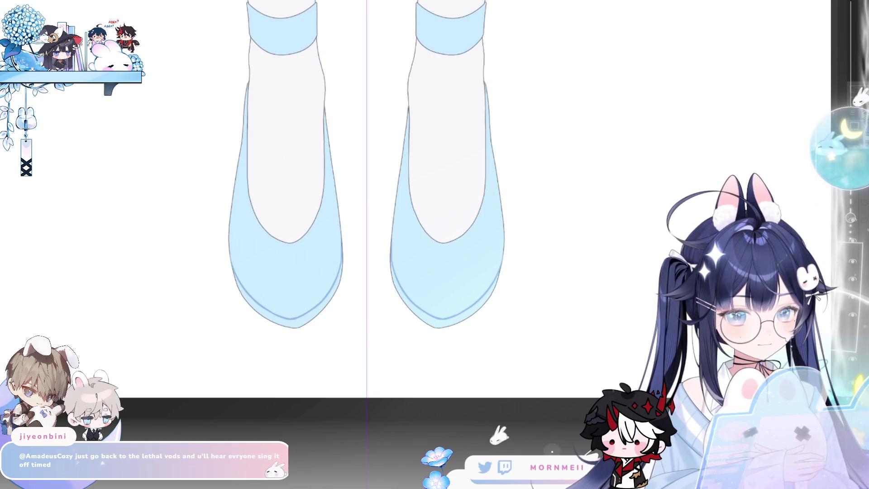
{"action": "scroll", "coordinate": [496, 413], "scroll_direction": "left", "scroll_amount": 3}
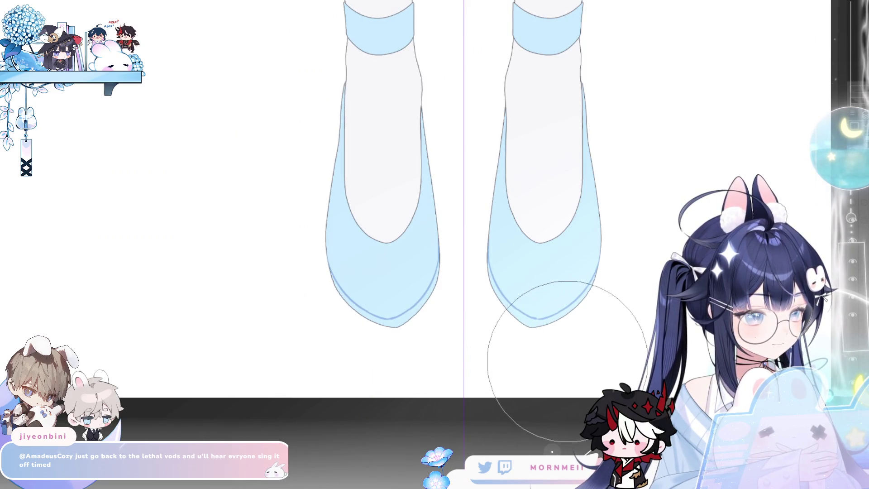
Replace the unwanted strokes with new sole lines running along the outer edges to the toe
{"action": "key", "text": "ctrl+z"}
{"action": "key", "text": "ctrl+z"}
{"action": "key", "text": "ctrl+z"}
{"action": "left_click_drag", "start_coordinate": [331, 271], "coordinate": [388, 319]}
{"action": "scroll", "coordinate": [511, 278], "scroll_direction": "up", "scroll_amount": 2}
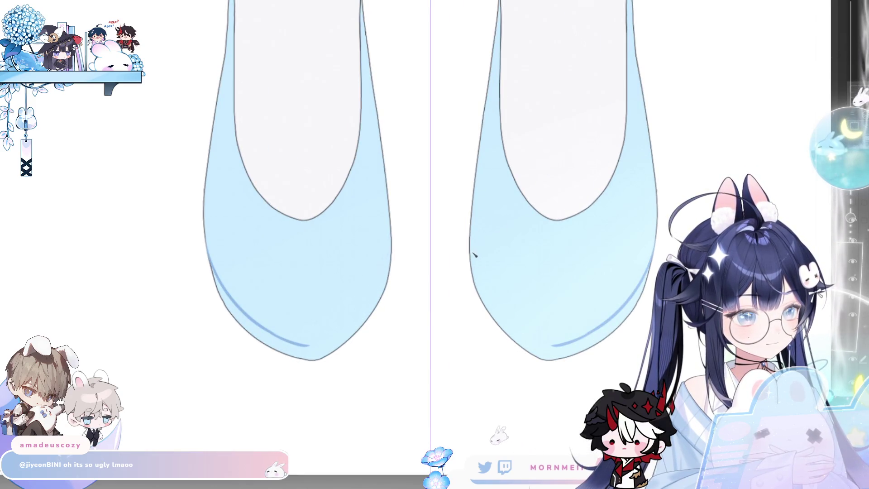
{"action": "left_click_drag", "start_coordinate": [476, 252], "coordinate": [526, 336]}
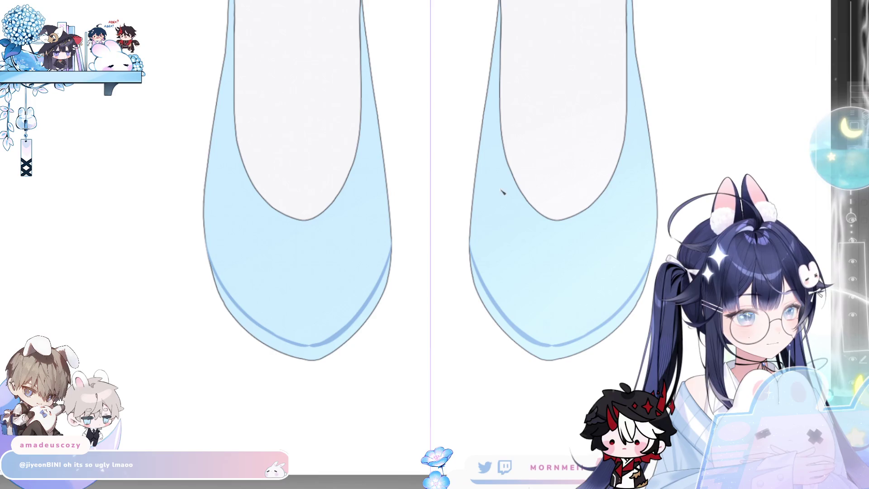
{"action": "scroll", "coordinate": [569, 344], "scroll_direction": "down", "scroll_amount": 2}
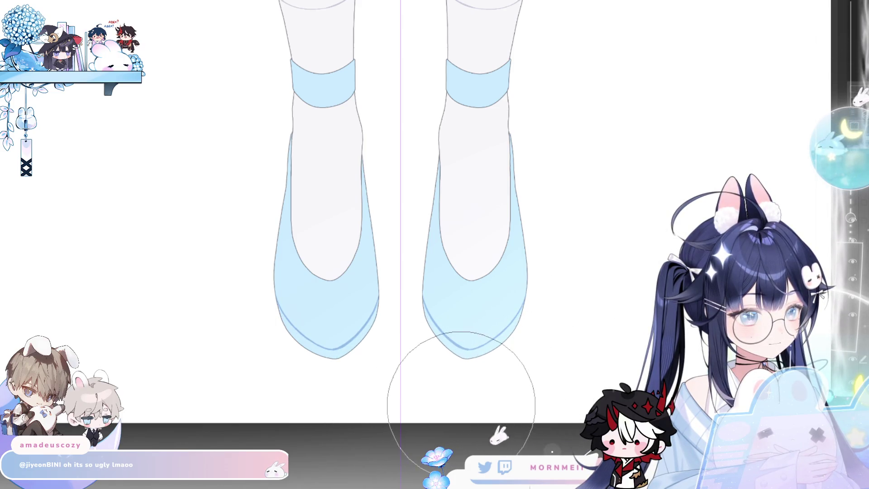
{"action": "scroll", "coordinate": [491, 380], "scroll_direction": "down", "scroll_amount": 3}
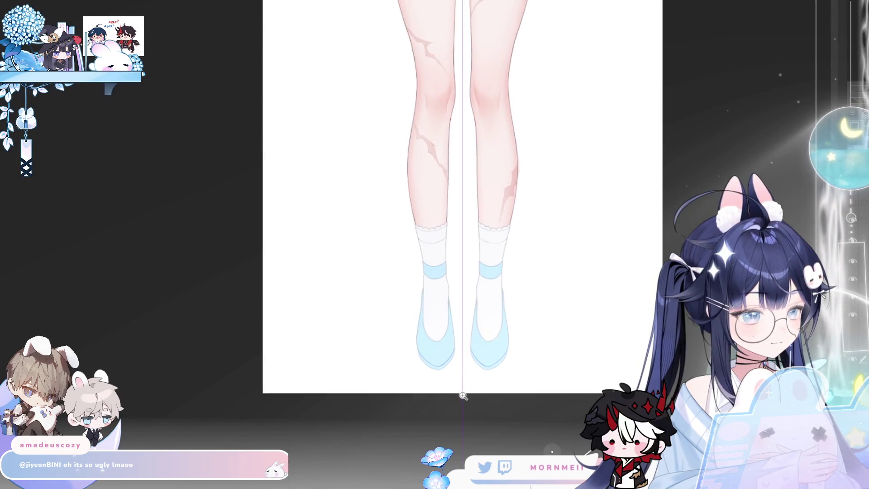
{"action": "scroll", "coordinate": [482, 383], "scroll_direction": "up", "scroll_amount": 3}
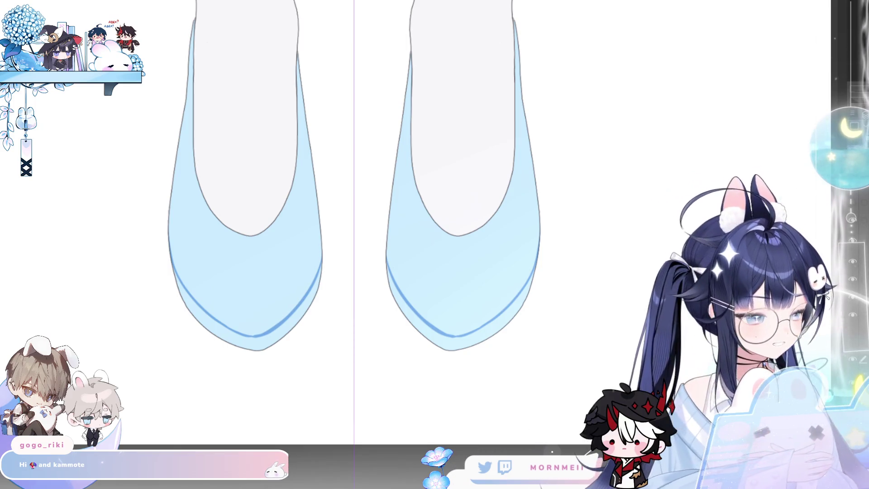
{"action": "scroll", "coordinate": [252, 345], "scroll_direction": "up", "scroll_amount": 2}
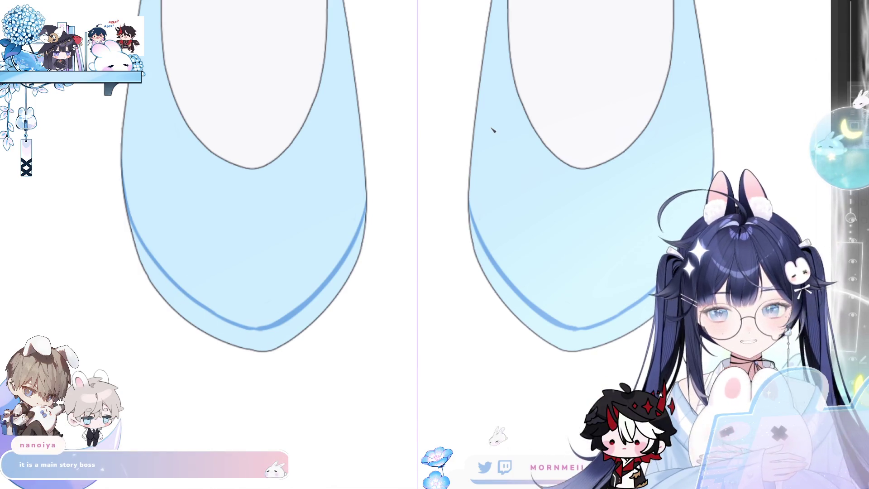
{"action": "scroll", "coordinate": [546, 146], "scroll_direction": "right", "scroll_amount": 5}
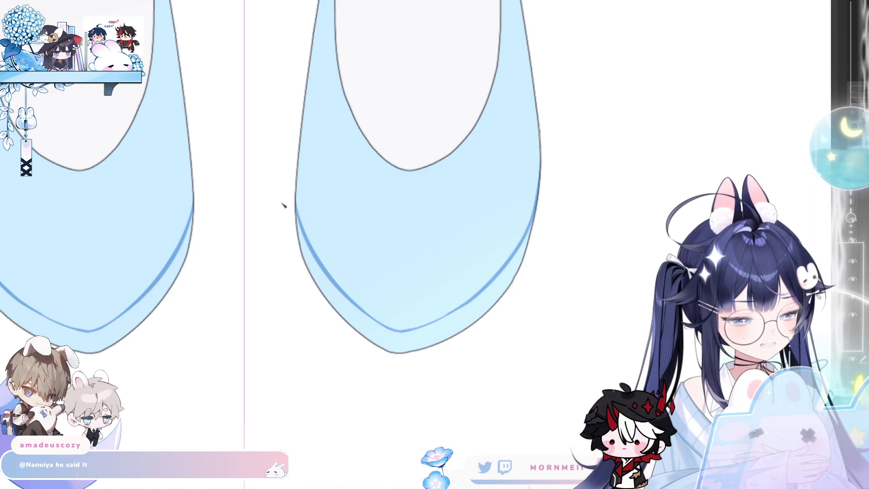
{"action": "mouse_move", "coordinate": [299, 228]}
{"action": "left_mouse_down"}
{"action": "mouse_move", "coordinate": [294, 183]}
{"action": "mouse_move", "coordinate": [312, 256]}
{"action": "left_mouse_up"}
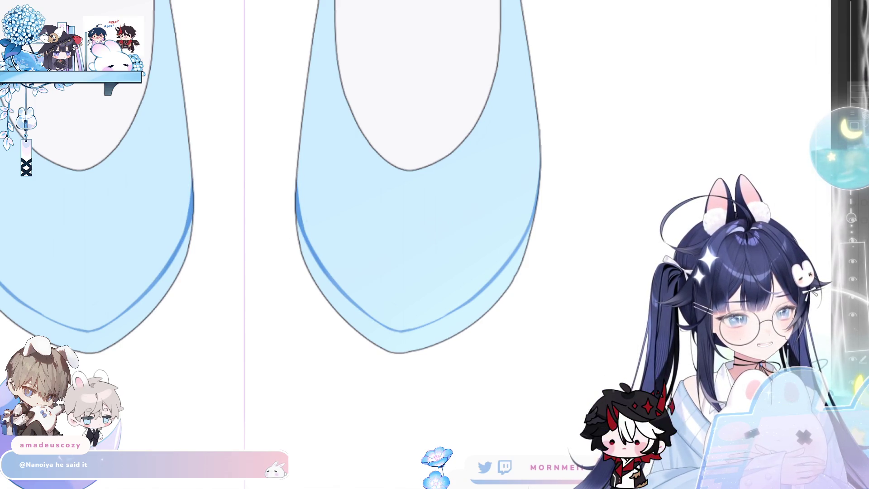
{"action": "scroll", "coordinate": [338, 189], "scroll_direction": "down", "scroll_amount": 3}
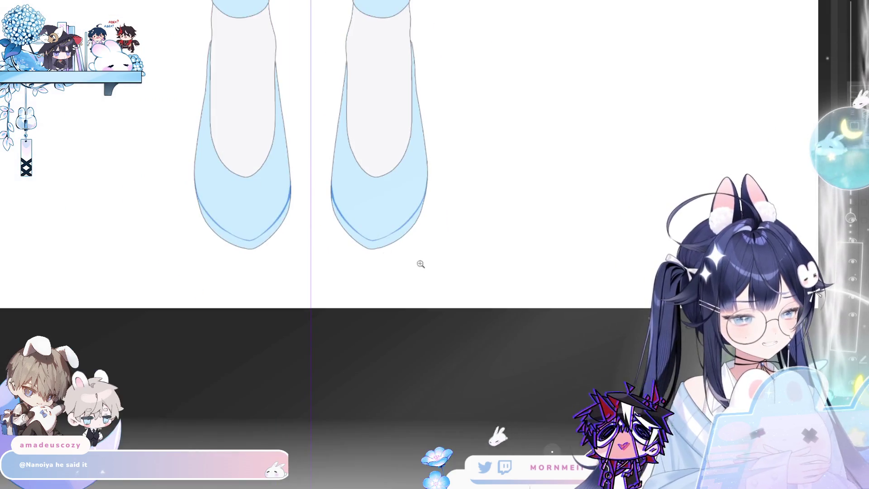
{"action": "scroll", "coordinate": [419, 264], "scroll_direction": "up", "scroll_amount": 5}
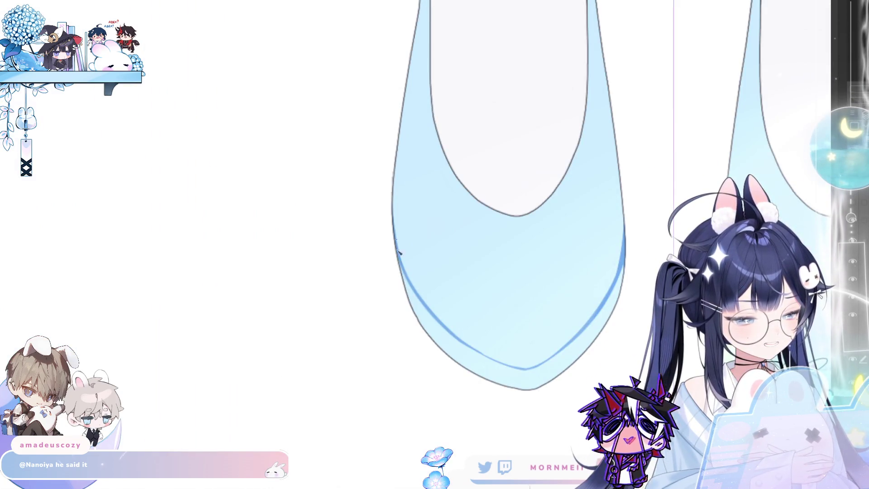
{"action": "scroll", "coordinate": [367, 172], "scroll_direction": "down", "scroll_amount": 4}
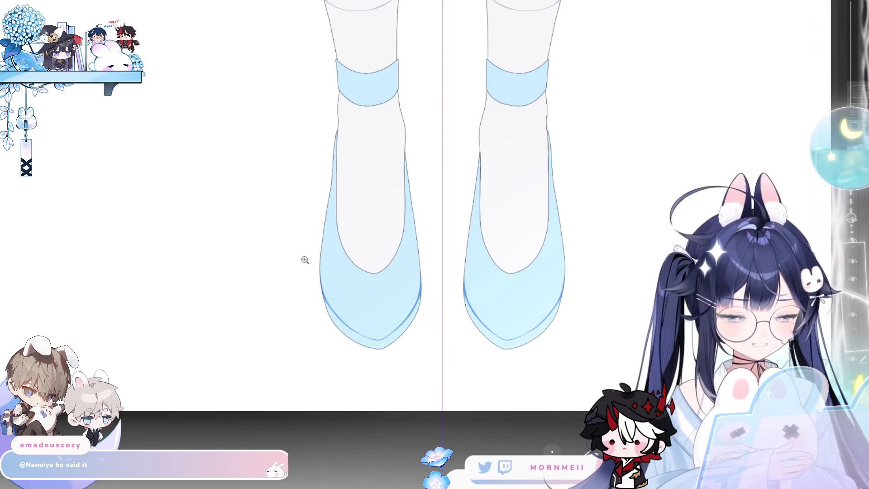
{"action": "scroll", "coordinate": [444, 321], "scroll_direction": "up", "scroll_amount": 3}
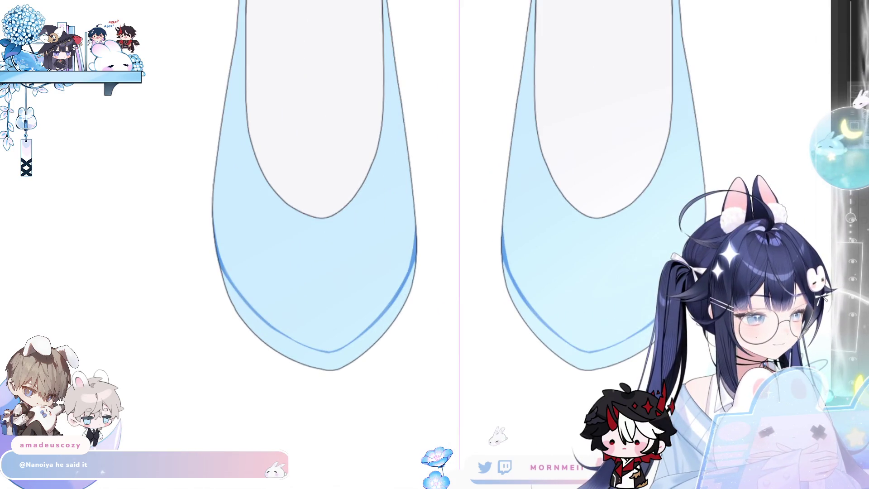
{"action": "left_click", "coordinate": [852, 261]}
{"action": "left_click", "coordinate": [852, 261]}
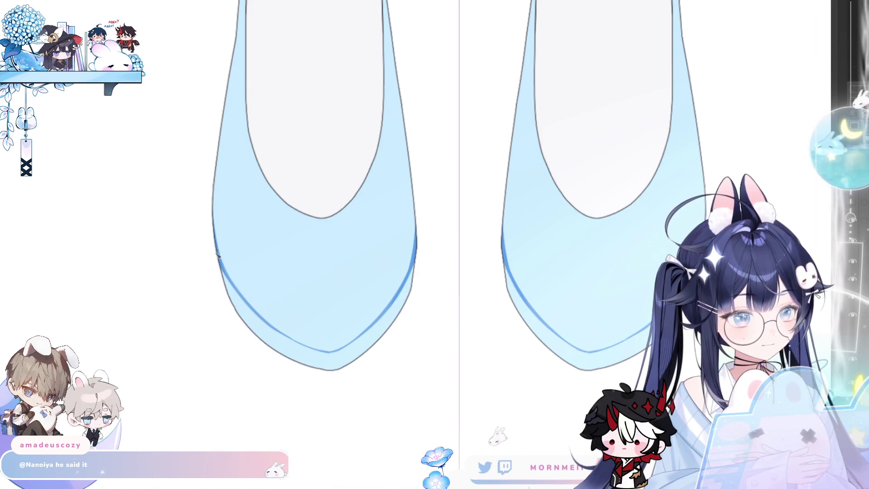
{"action": "scroll", "coordinate": [413, 324], "scroll_direction": "down", "scroll_amount": 5}
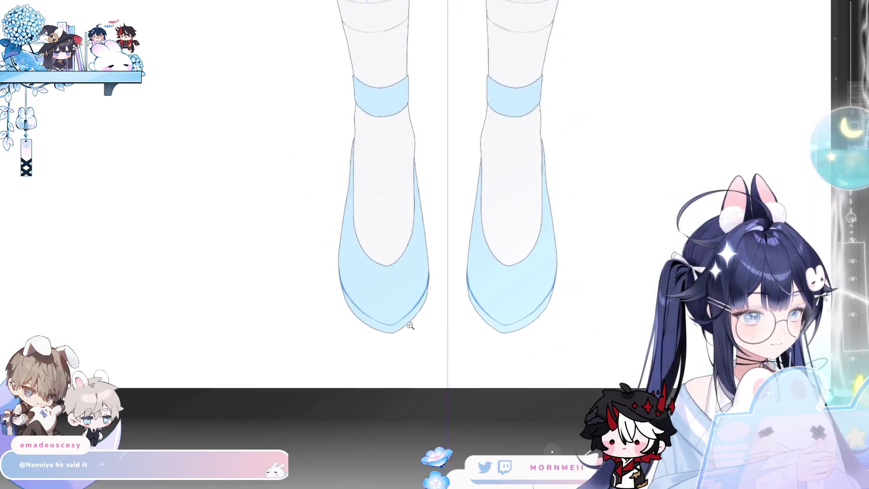
{"action": "scroll", "coordinate": [401, 397], "scroll_direction": "down", "scroll_amount": 5}
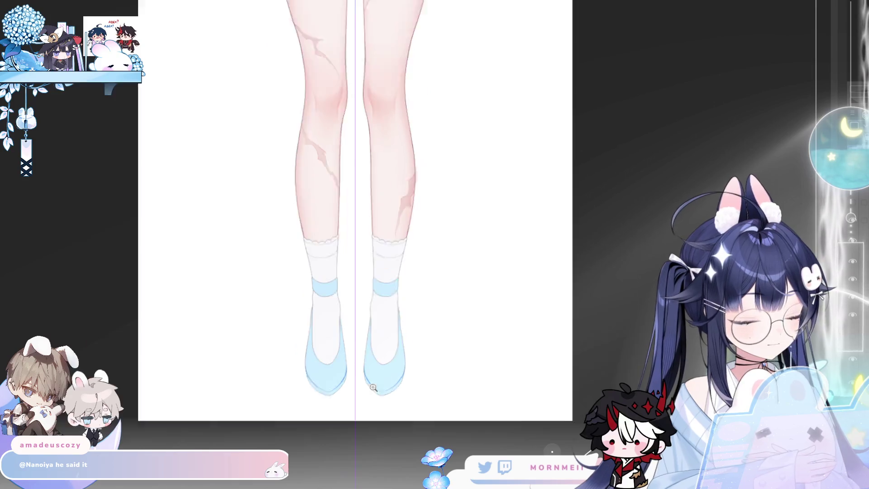
{"action": "scroll", "coordinate": [365, 398], "scroll_direction": "down", "scroll_amount": 3}
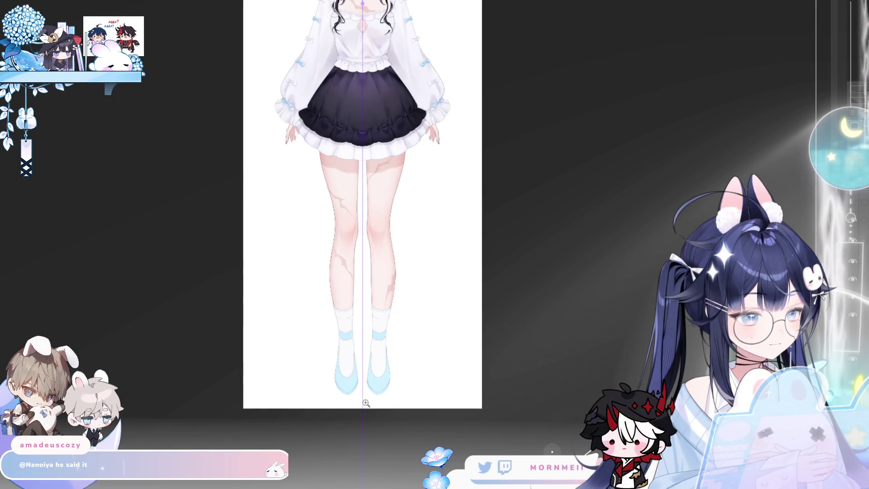
{"action": "scroll", "coordinate": [365, 403], "scroll_direction": "up", "scroll_amount": 5}
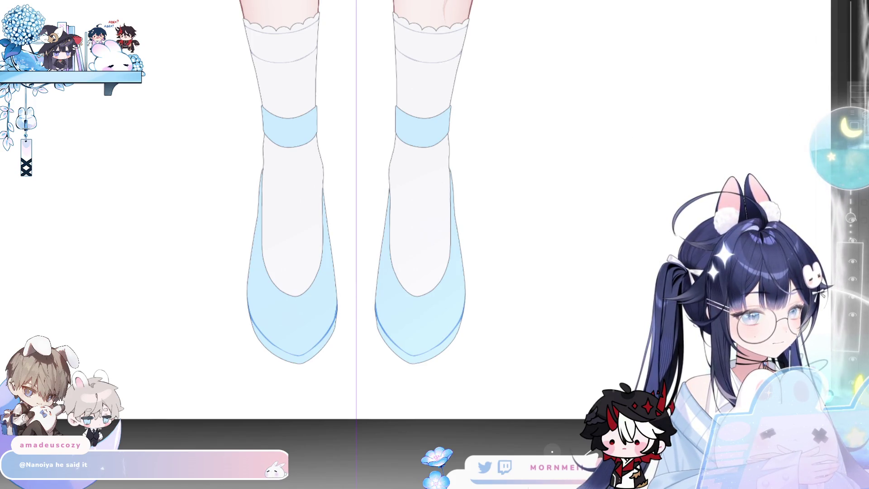
{"action": "scroll", "coordinate": [507, 349], "scroll_direction": "down", "scroll_amount": 5}
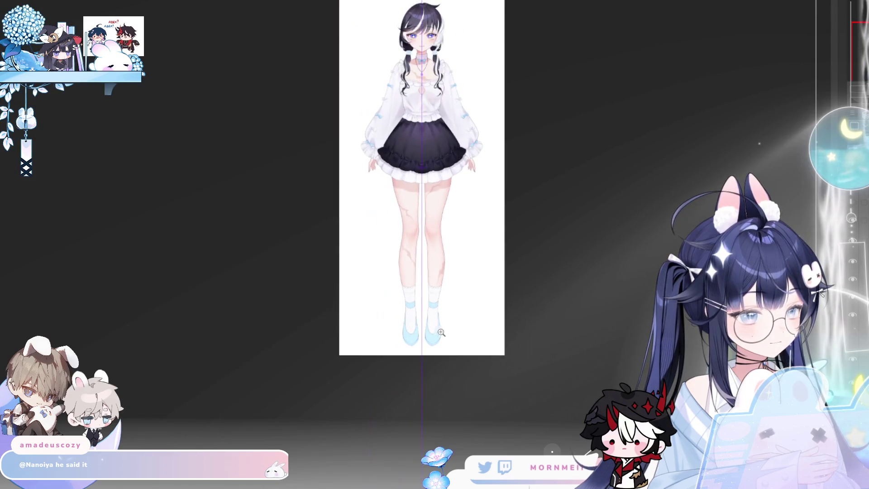
{"action": "scroll", "coordinate": [440, 334], "scroll_direction": "up", "scroll_amount": 5}
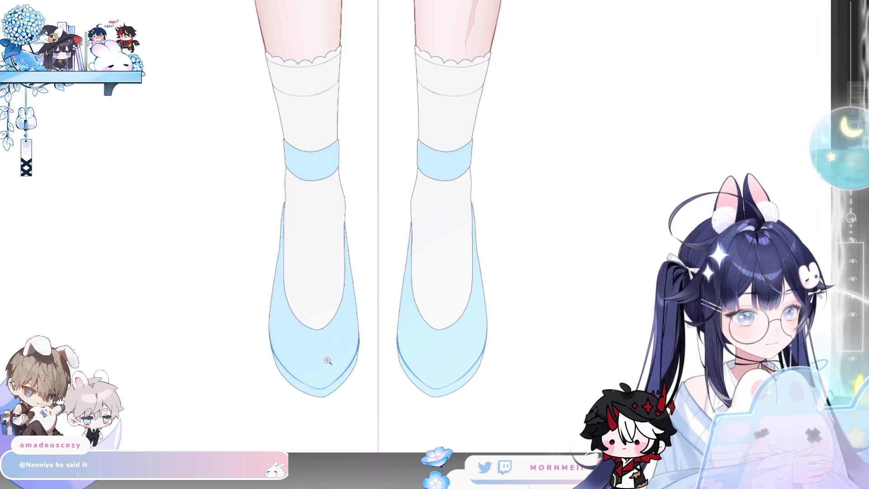
{"action": "scroll", "coordinate": [348, 353], "scroll_direction": "up", "scroll_amount": 3}
{"action": "scroll", "coordinate": [372, 345], "scroll_direction": "down", "scroll_amount": 3}
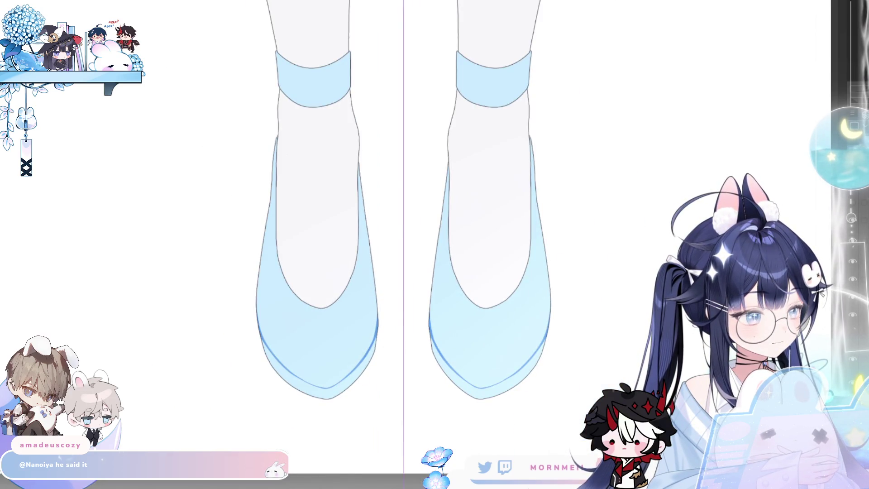
Airbrush soft darker blue shading onto both shoes' inner toe areas, keeping it light
{"action": "left_click_drag", "start_coordinate": [348, 321], "coordinate": [317, 305]}
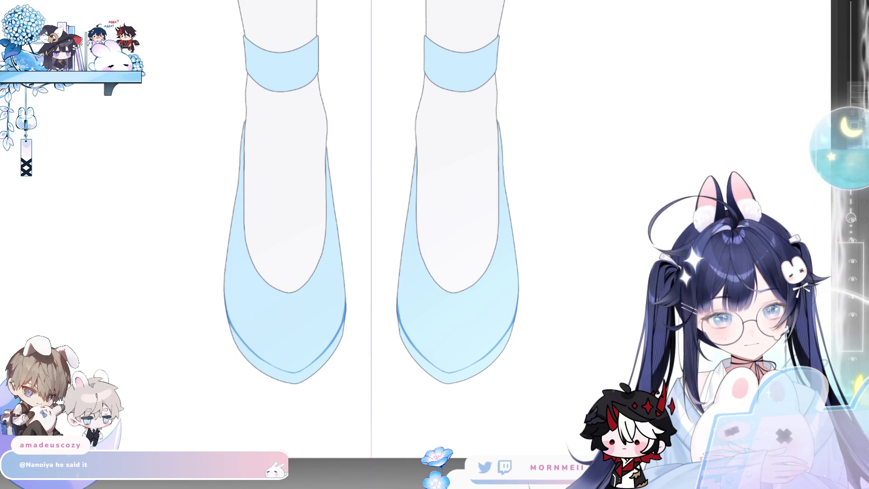
{"action": "mouse_move", "coordinate": [301, 306]}
{"action": "left_mouse_down"}
{"action": "mouse_move", "coordinate": [330, 291]}
{"action": "mouse_move", "coordinate": [344, 217]}
{"action": "left_mouse_up"}
{"action": "key", "text": "ctrl+z"}
{"action": "key", "text": "ctrl+z"}
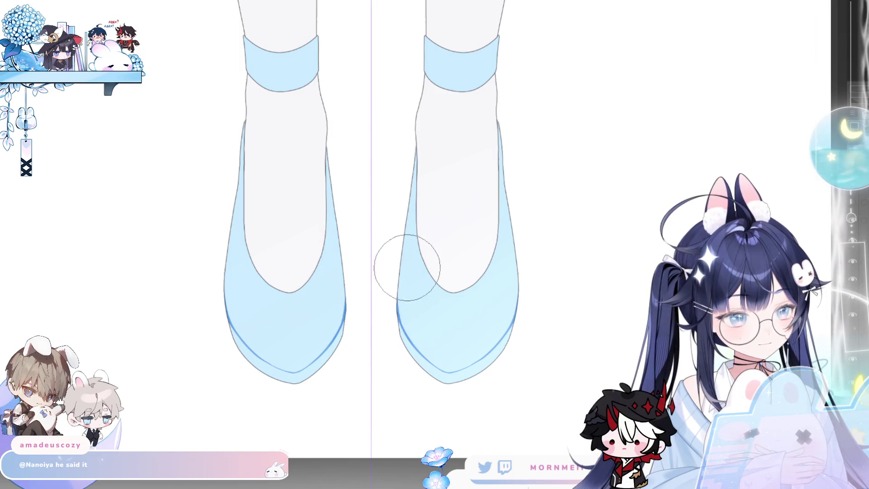
{"action": "key", "text": "ctrl+z"}
{"action": "mouse_move", "coordinate": [396, 186]}
{"action": "left_mouse_down"}
{"action": "mouse_move", "coordinate": [400, 177]}
{"action": "mouse_move", "coordinate": [401, 254]}
{"action": "mouse_move", "coordinate": [370, 301]}
{"action": "mouse_move", "coordinate": [396, 244]}
{"action": "mouse_move", "coordinate": [368, 345]}
{"action": "mouse_move", "coordinate": [442, 314]}
{"action": "mouse_move", "coordinate": [402, 253]}
{"action": "mouse_move", "coordinate": [451, 307]}
{"action": "mouse_move", "coordinate": [417, 291]}
{"action": "left_mouse_up"}
{"action": "key", "text": "ctrl+z"}
{"action": "key", "text": "ctrl+z"}
{"action": "key", "text": "ctrl+z"}
{"action": "key", "text": "ctrl+z"}
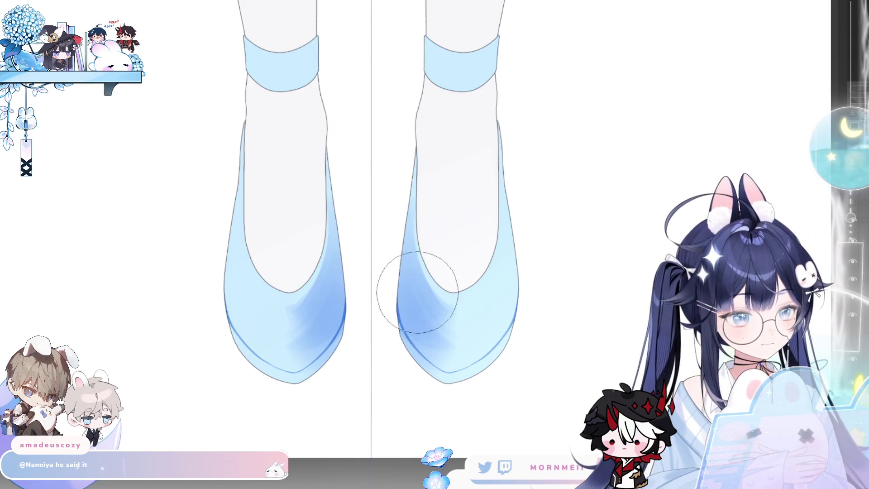
{"action": "key", "text": "ctrl+z"}
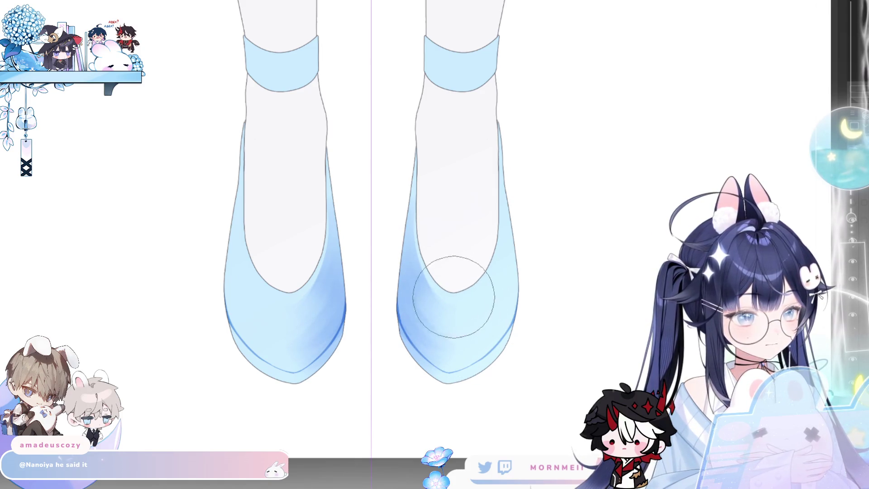
{"action": "scroll", "coordinate": [441, 292], "scroll_direction": "down", "scroll_amount": 5}
{"action": "scroll", "coordinate": [442, 289], "scroll_direction": "down", "scroll_amount": 4}
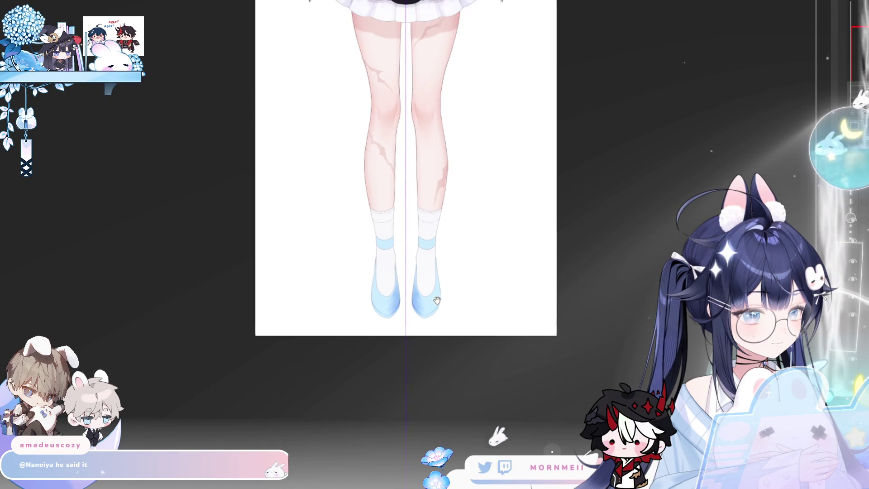
{"action": "scroll", "coordinate": [432, 281], "scroll_direction": "up", "scroll_amount": 2}
{"action": "scroll", "coordinate": [478, 181], "scroll_direction": "down", "scroll_amount": 2}
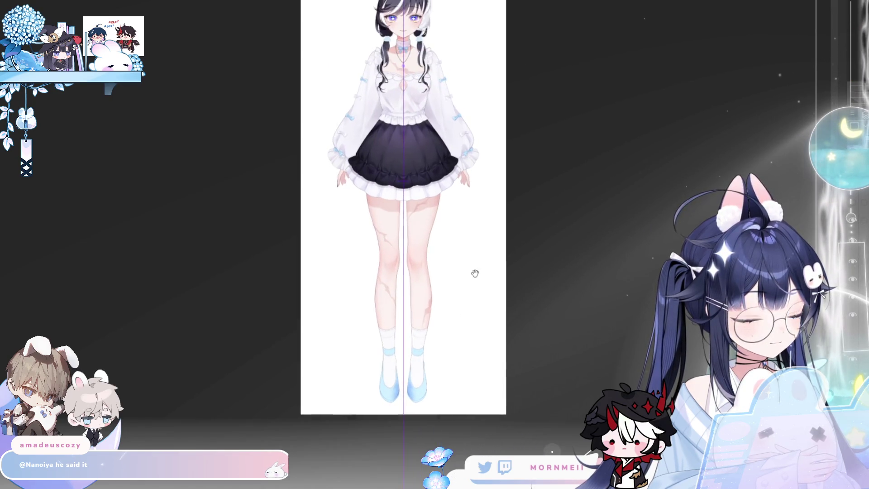
{"action": "scroll", "coordinate": [427, 82], "scroll_direction": "up", "scroll_amount": 3}
{"action": "scroll", "coordinate": [429, 71], "scroll_direction": "down", "scroll_amount": 1}
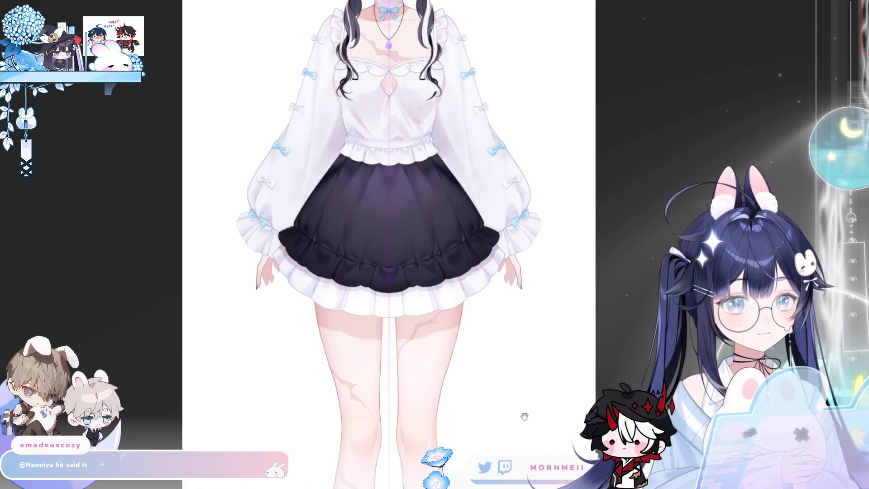
{"action": "scroll", "coordinate": [454, 329], "scroll_direction": "down", "scroll_amount": 10}
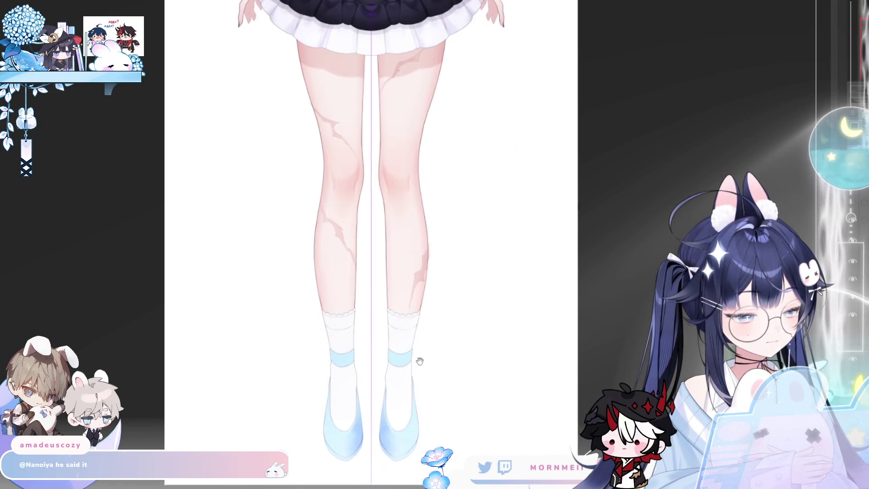
{"action": "scroll", "coordinate": [417, 359], "scroll_direction": "right", "scroll_amount": 2}
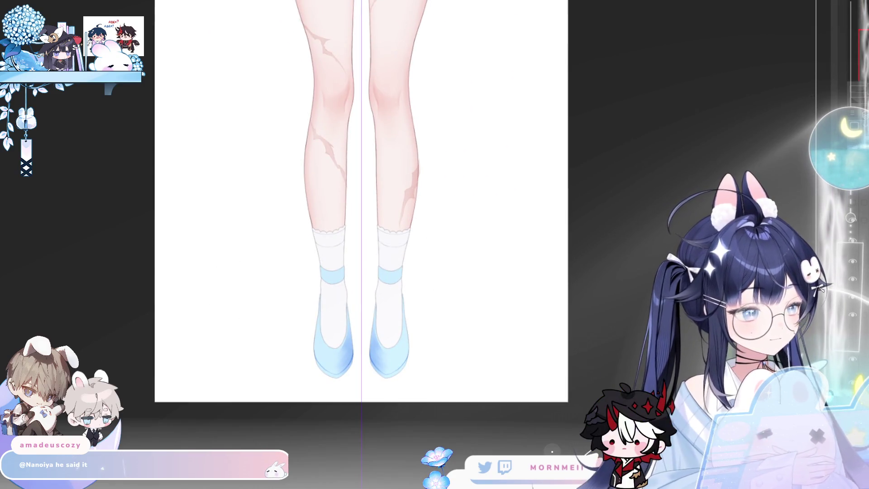
Hide the blue shoe colour layer, zoom in closely on the shoes, and shrink the brush
{"action": "key", "text": "ctrl+comma"}
{"action": "key", "text": "ctrl+comma"}
{"action": "key", "text": "ctrl+comma"}
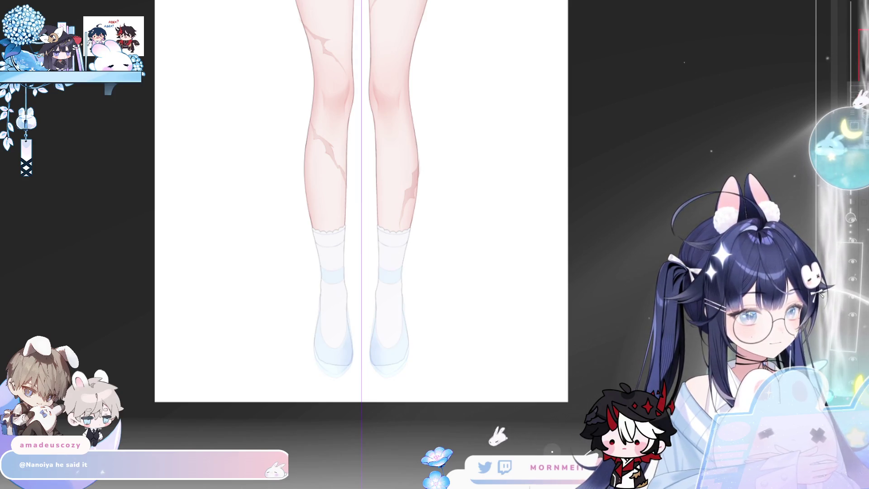
{"action": "left_click", "coordinate": [398, 389], "text": "ctrl"}
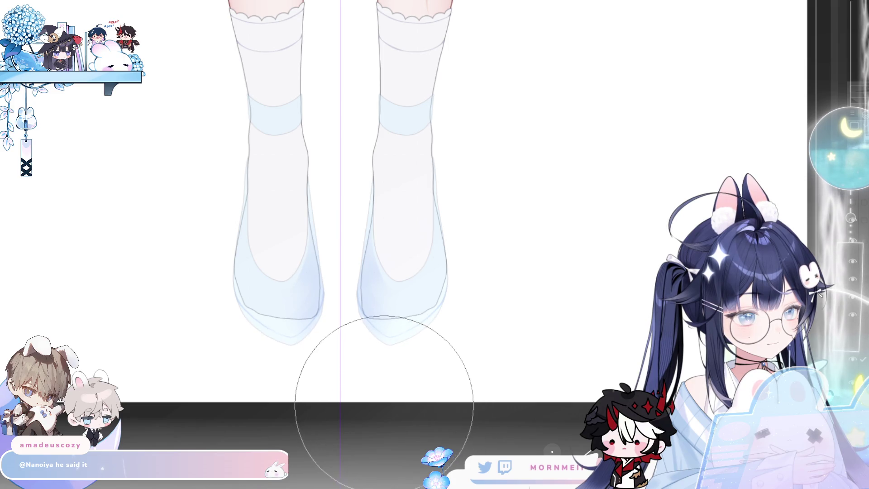
{"action": "key", "text": "bracketleft"}
{"action": "key", "text": "bracketleft"}
{"action": "key", "text": "bracketleft"}
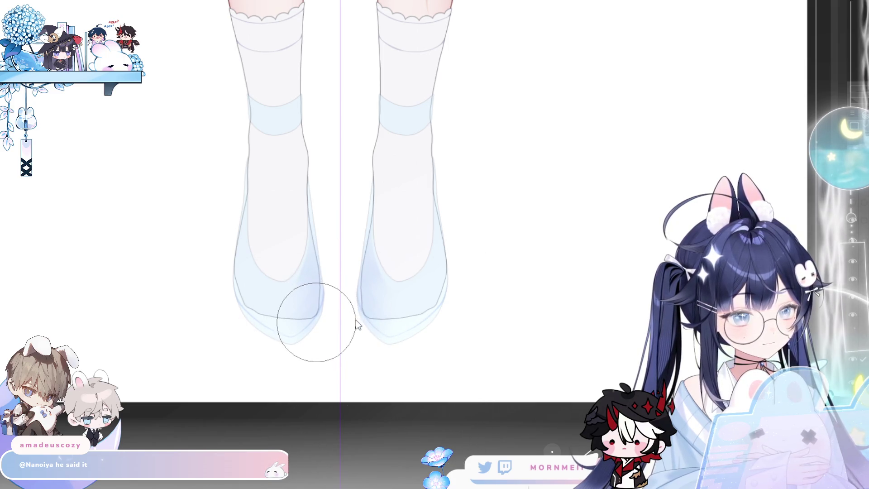
{"action": "key", "text": "bracketleft"}
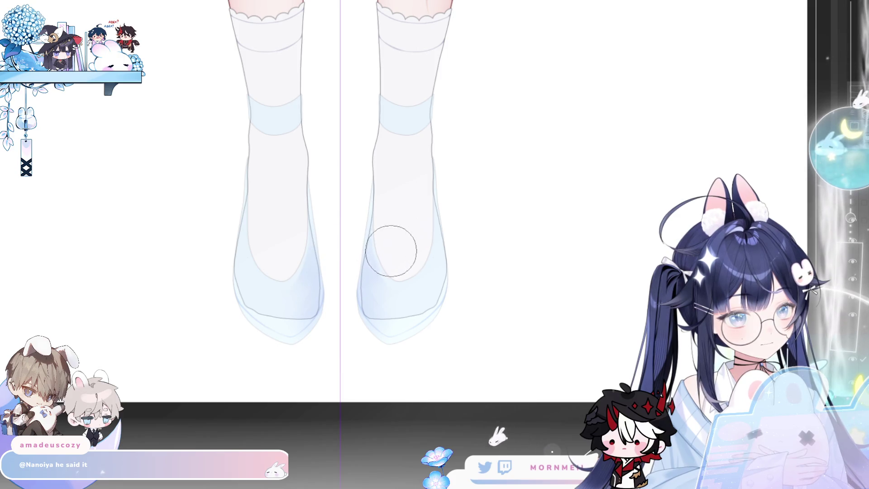
{"action": "left_click", "coordinate": [385, 221]}
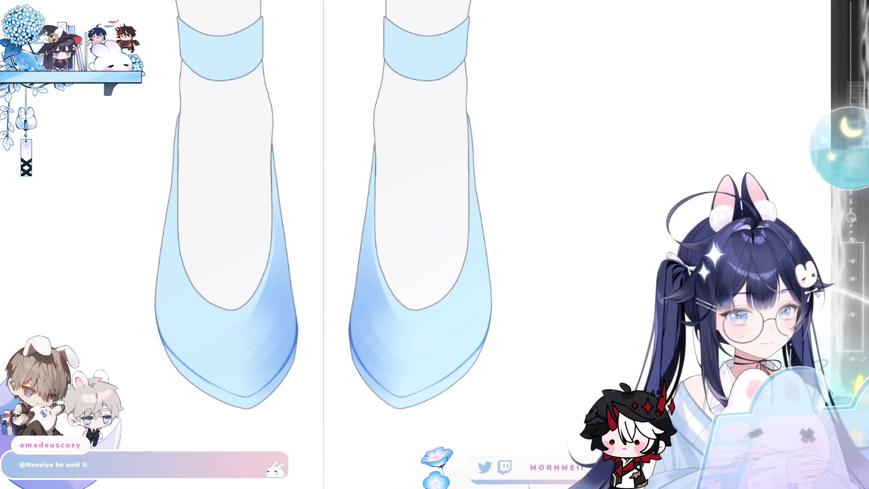
Lighten the boundary where each sock meets the shoe, checking it in a flipped view
{"action": "left_click_drag", "start_coordinate": [374, 218], "coordinate": [399, 290]}
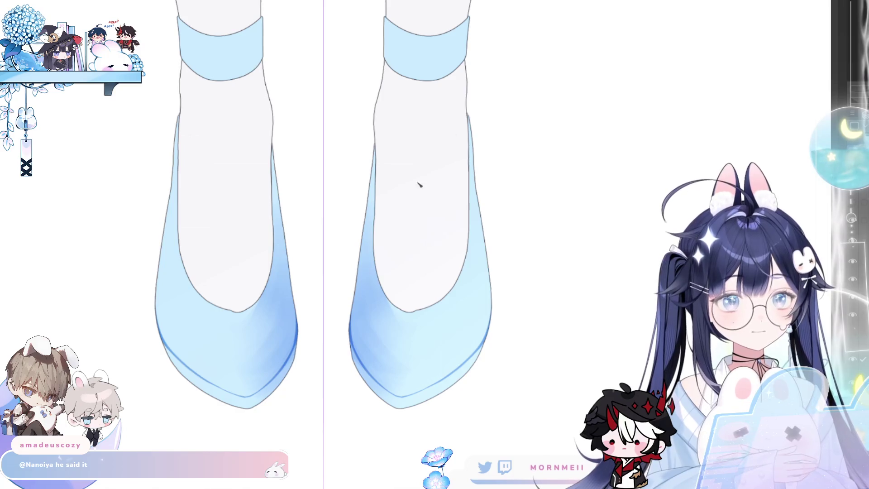
{"action": "key", "text": "h"}
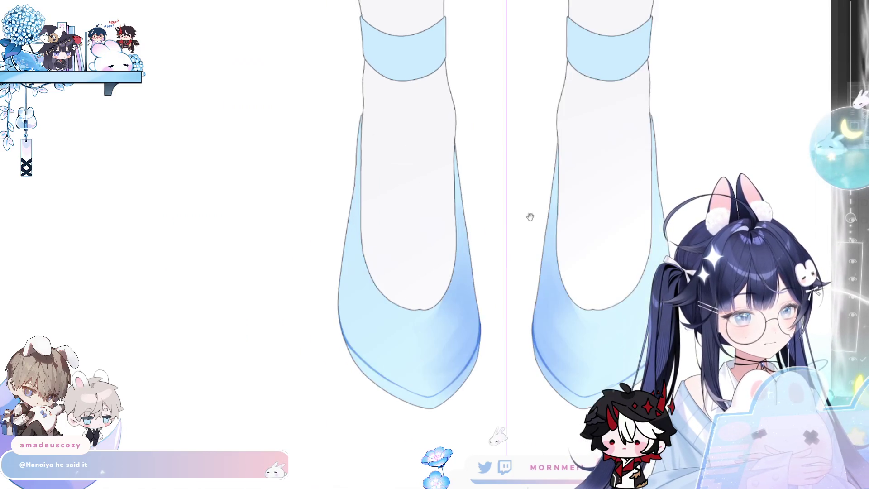
{"action": "key", "text": "h"}
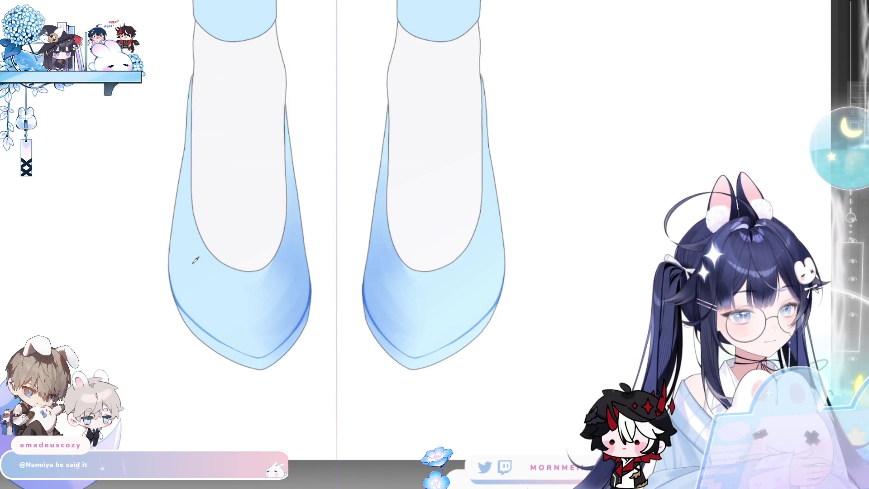
Redraw the left shoe's outer edge and inner curve lines, retrying the curve until it sits lower
{"action": "mouse_move", "coordinate": [191, 105]}
{"action": "left_mouse_down"}
{"action": "mouse_move", "coordinate": [189, 152]}
{"action": "mouse_move", "coordinate": [220, 247]}
{"action": "left_mouse_up"}
{"action": "key", "text": "ctrl+z"}
{"action": "left_click_drag", "start_coordinate": [192, 156], "coordinate": [220, 247]}
{"action": "key", "text": "ctrl+z"}
{"action": "left_click_drag", "start_coordinate": [192, 157], "coordinate": [226, 266]}
{"action": "key", "text": "ctrl+z"}
{"action": "left_click_drag", "start_coordinate": [192, 128], "coordinate": [218, 257]}
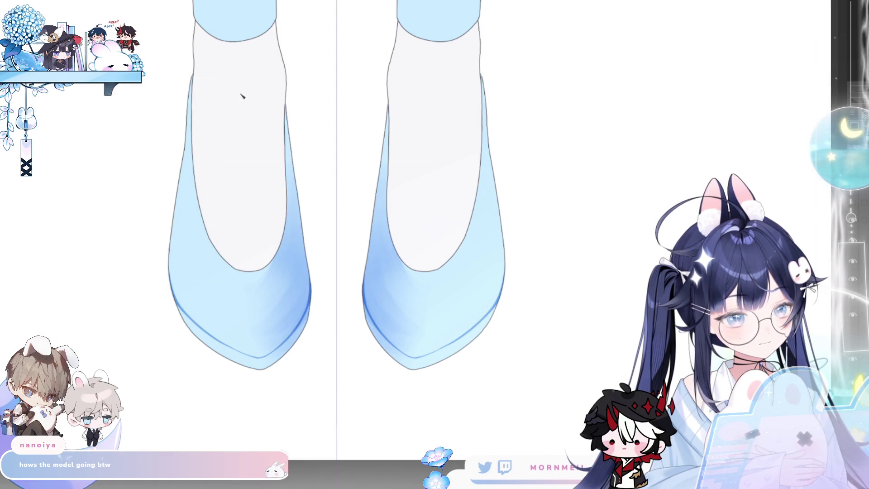
{"action": "scroll", "coordinate": [466, 253], "scroll_direction": "down", "scroll_amount": 5}
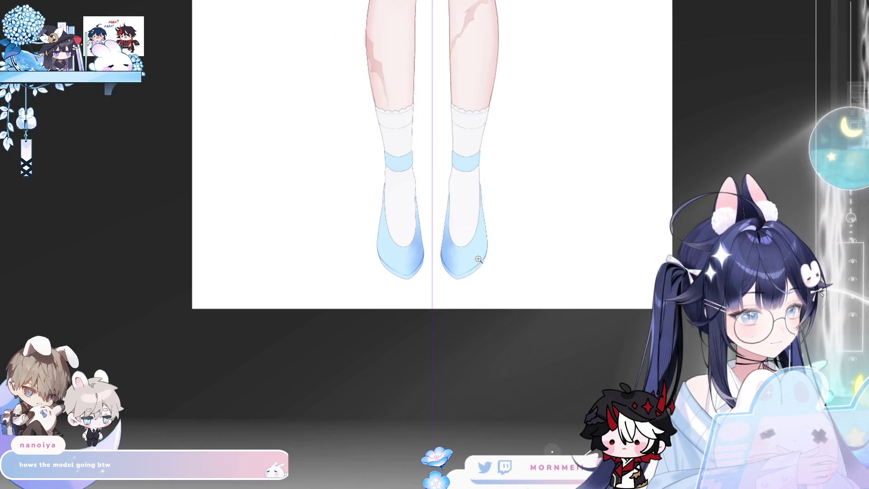
{"action": "scroll", "coordinate": [409, 345], "scroll_direction": "up", "scroll_amount": 4}
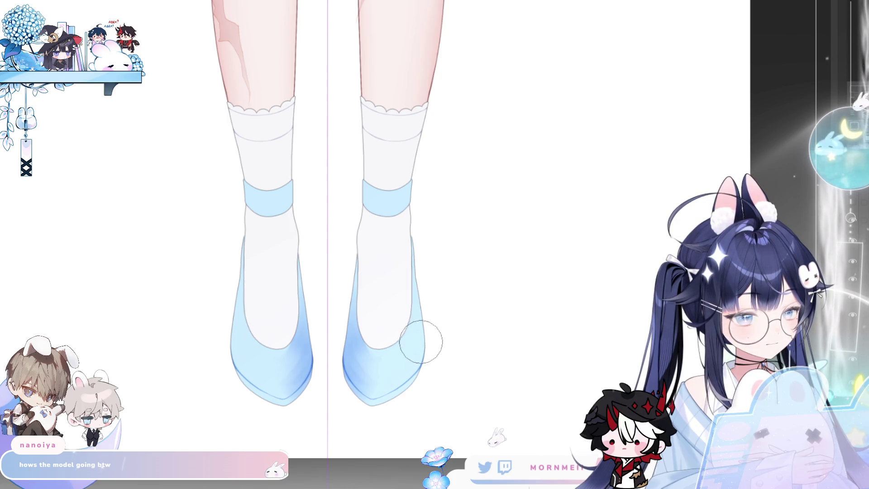
{"action": "scroll", "coordinate": [389, 369], "scroll_direction": "down", "scroll_amount": 5}
{"action": "scroll", "coordinate": [415, 348], "scroll_direction": "up", "scroll_amount": 3}
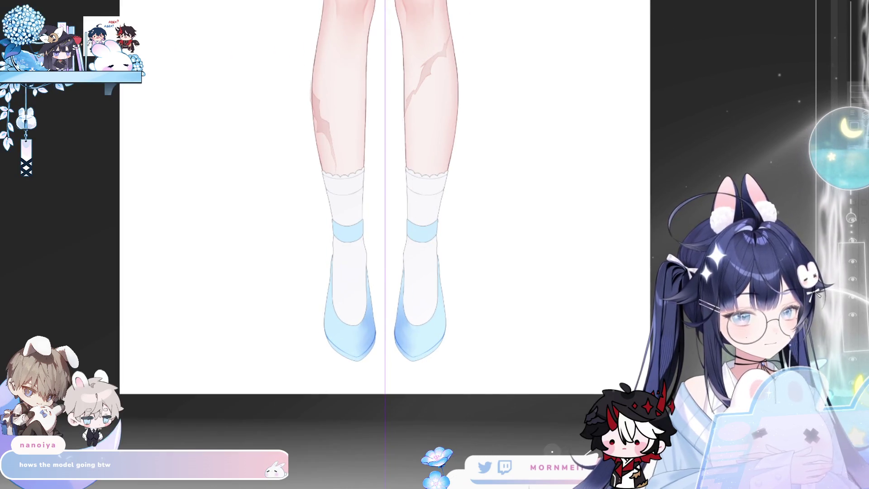
{"action": "key", "text": "bracketright"}
{"action": "key", "text": "bracketright"}
{"action": "key", "text": "bracketright"}
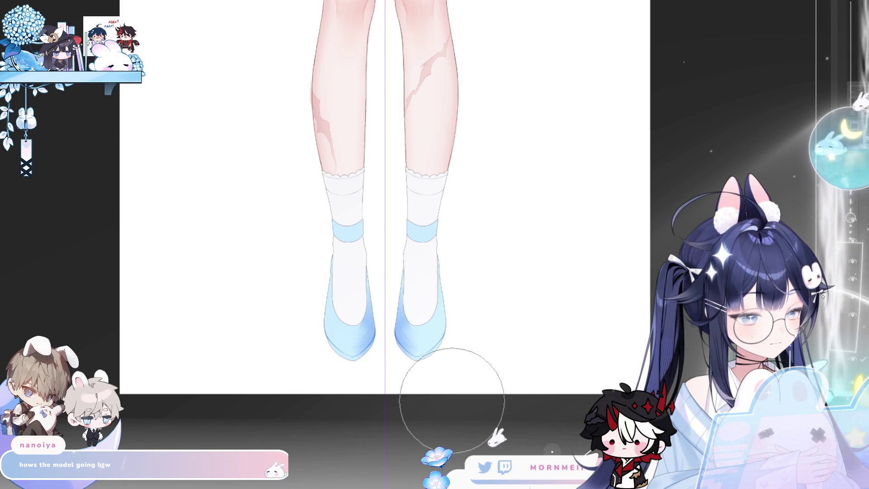
{"action": "scroll", "coordinate": [407, 417], "scroll_direction": "down", "scroll_amount": 3}
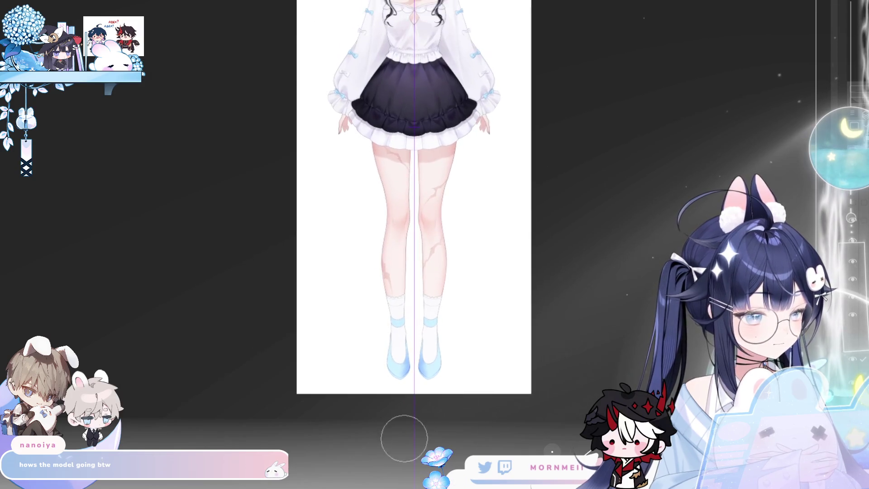
{"action": "left_click_drag", "start_coordinate": [445, 444], "coordinate": [331, 425]}
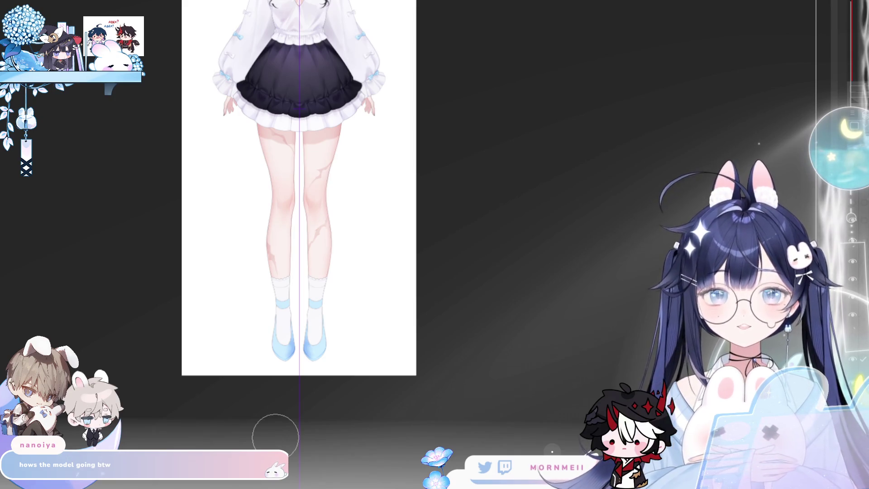
{"action": "scroll", "coordinate": [289, 86], "scroll_direction": "up", "scroll_amount": 4}
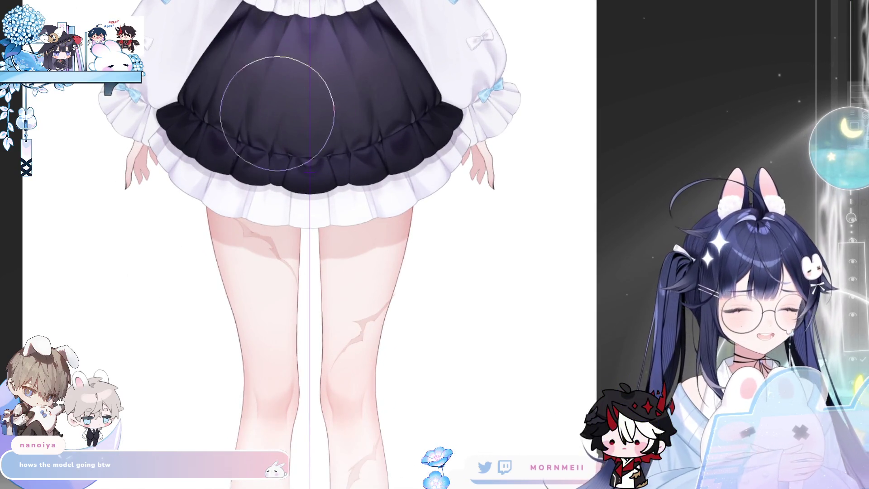
{"action": "scroll", "coordinate": [317, 181], "scroll_direction": "down", "scroll_amount": 5}
{"action": "scroll", "coordinate": [399, 324], "scroll_direction": "down", "scroll_amount": 1}
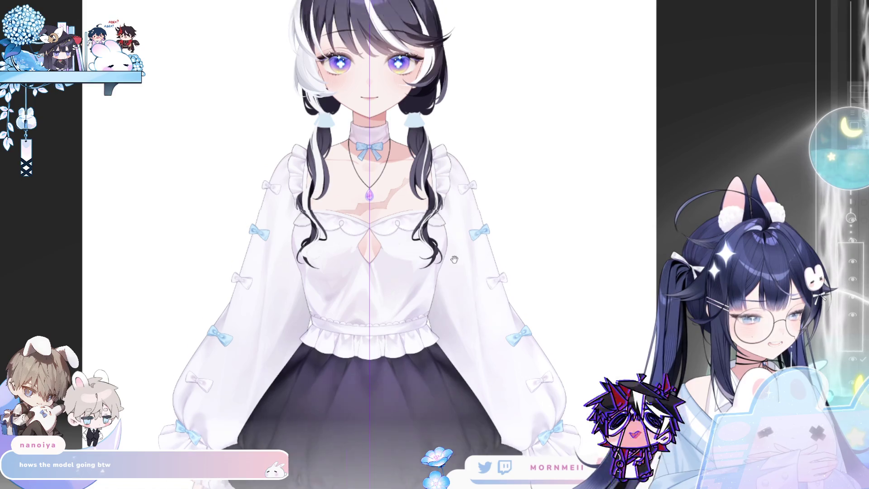
{"action": "scroll", "coordinate": [429, 168], "scroll_direction": "down", "scroll_amount": 8}
{"action": "scroll", "coordinate": [345, 360], "scroll_direction": "down", "scroll_amount": 2}
{"action": "scroll", "coordinate": [339, 334], "scroll_direction": "down", "scroll_amount": 5}
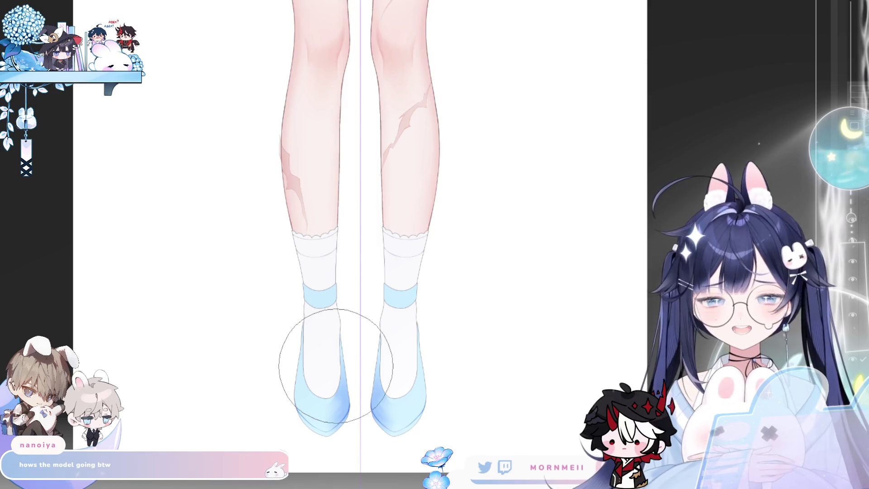
{"action": "scroll", "coordinate": [412, 145], "scroll_direction": "up", "scroll_amount": 8}
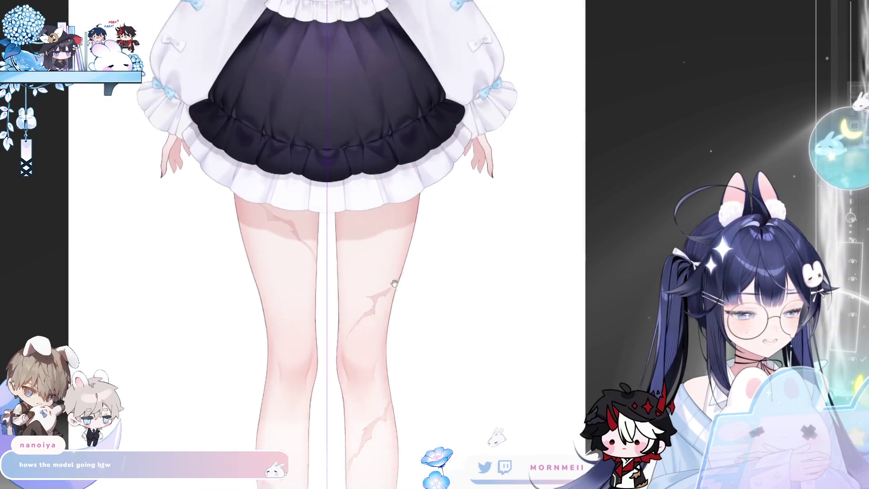
{"action": "scroll", "coordinate": [390, 306], "scroll_direction": "up", "scroll_amount": 6}
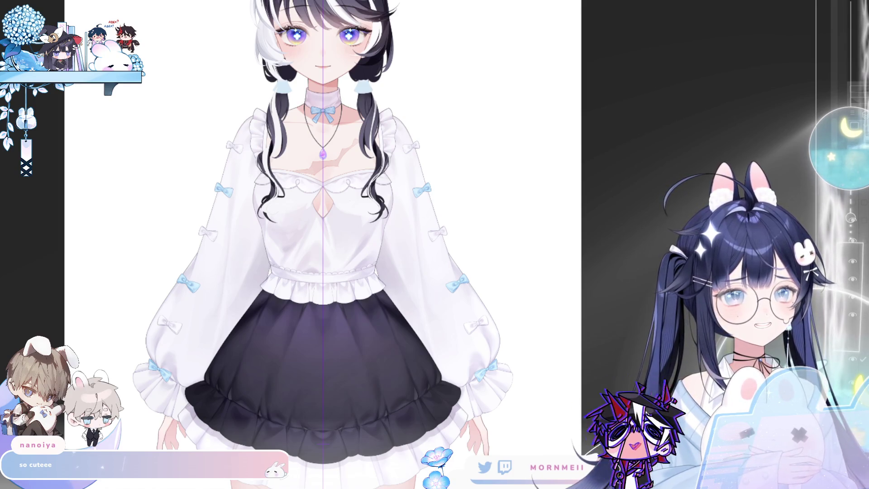
{"action": "scroll", "coordinate": [359, 340], "scroll_direction": "down", "scroll_amount": 10}
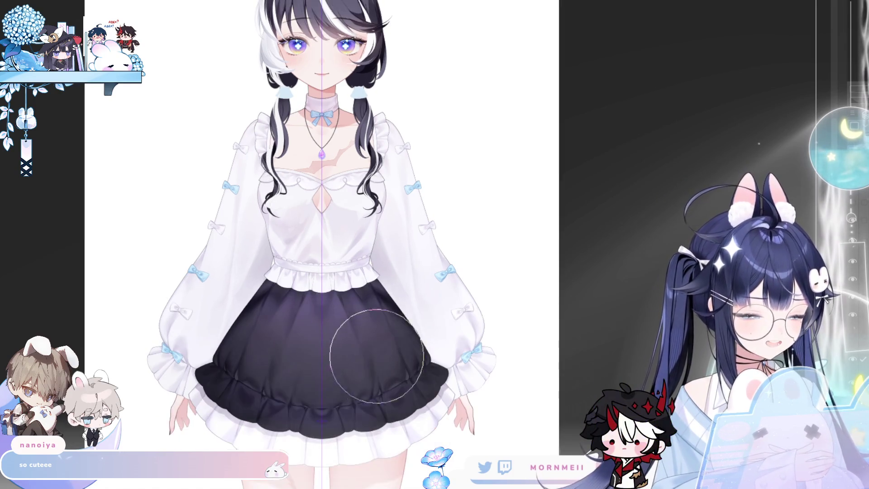
{"action": "left_click_drag", "start_coordinate": [372, 433], "coordinate": [369, 273]}
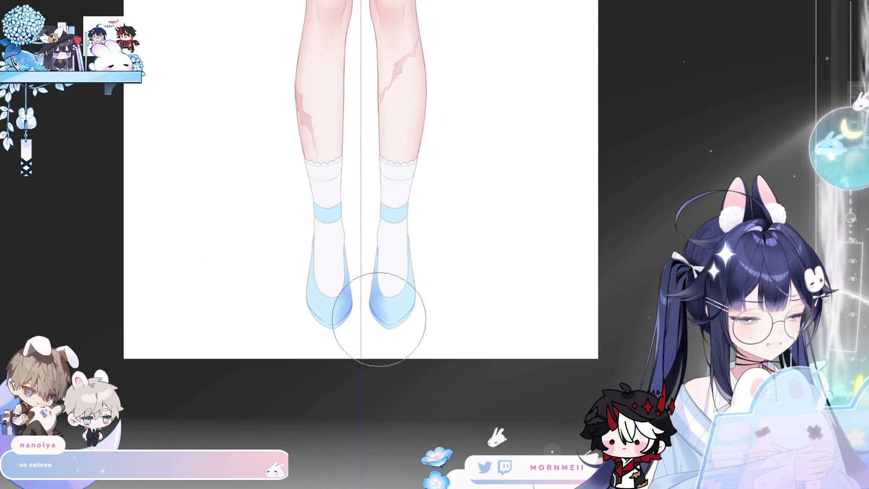
{"action": "scroll", "coordinate": [374, 317], "scroll_direction": "up", "scroll_amount": 3}
{"action": "scroll", "coordinate": [318, 323], "scroll_direction": "up", "scroll_amount": 1}
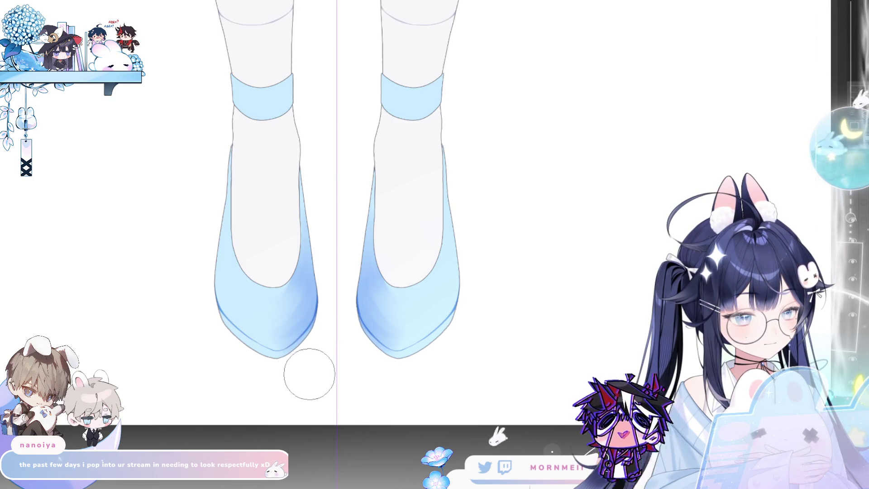
{"action": "key", "text": "bracketright"}
{"action": "key", "text": "bracketright"}
{"action": "key", "text": "bracketright"}
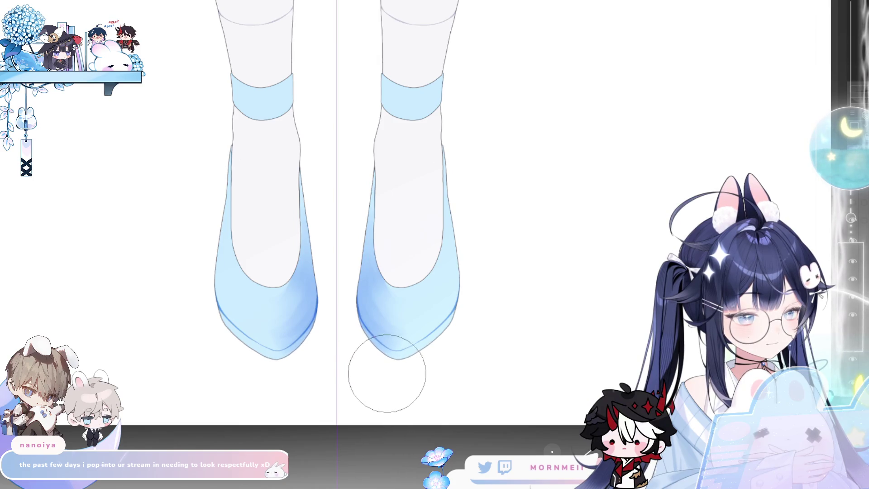
{"action": "left_click_drag", "start_coordinate": [416, 353], "coordinate": [449, 358]}
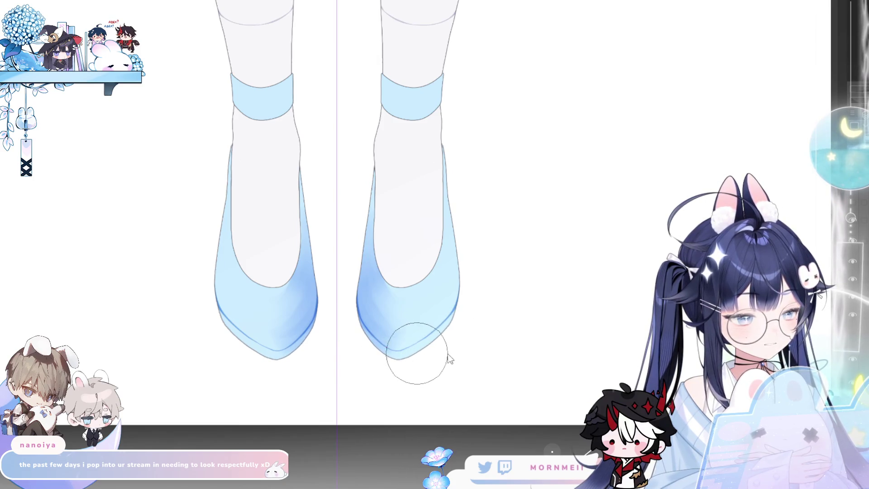
{"action": "left_click_drag", "start_coordinate": [477, 289], "coordinate": [485, 289]}
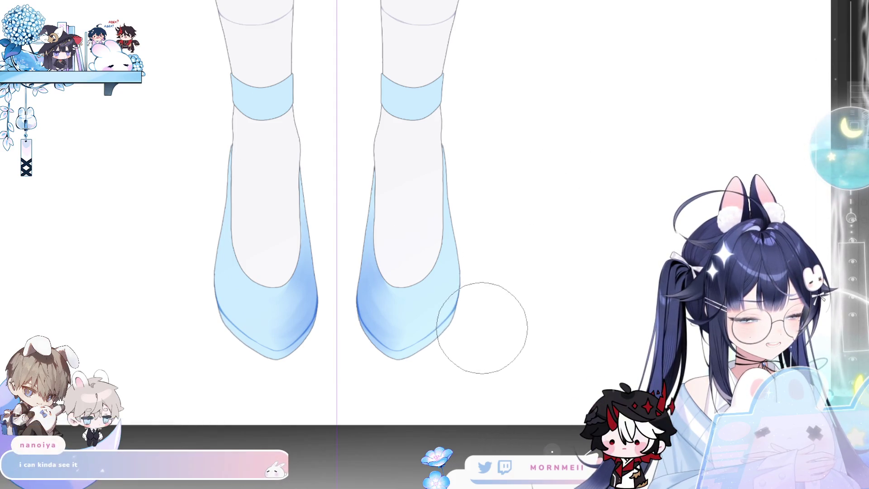
{"action": "left_click_drag", "start_coordinate": [486, 327], "coordinate": [335, 432]}
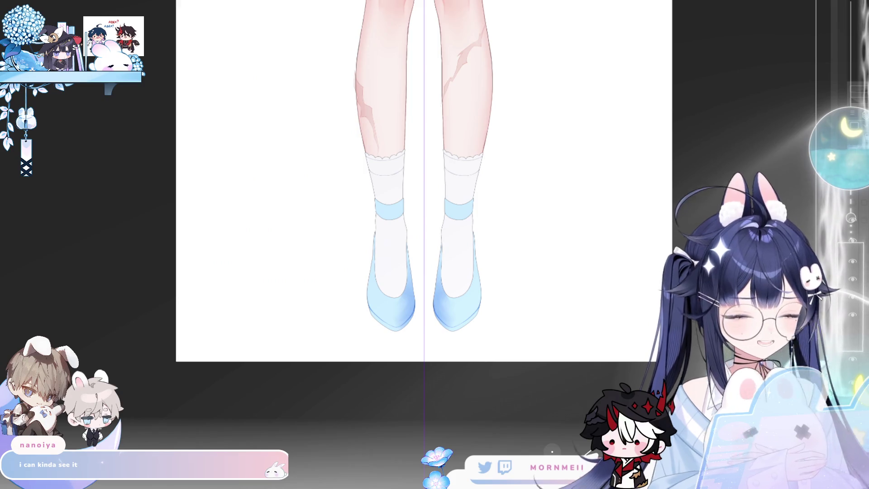
{"action": "mouse_move", "coordinate": [413, 268]}
{"action": "left_mouse_down"}
{"action": "mouse_move", "coordinate": [410, 384]}
{"action": "mouse_move", "coordinate": [336, 430]}
{"action": "mouse_move", "coordinate": [358, 412]}
{"action": "mouse_move", "coordinate": [395, 446]}
{"action": "left_mouse_up"}
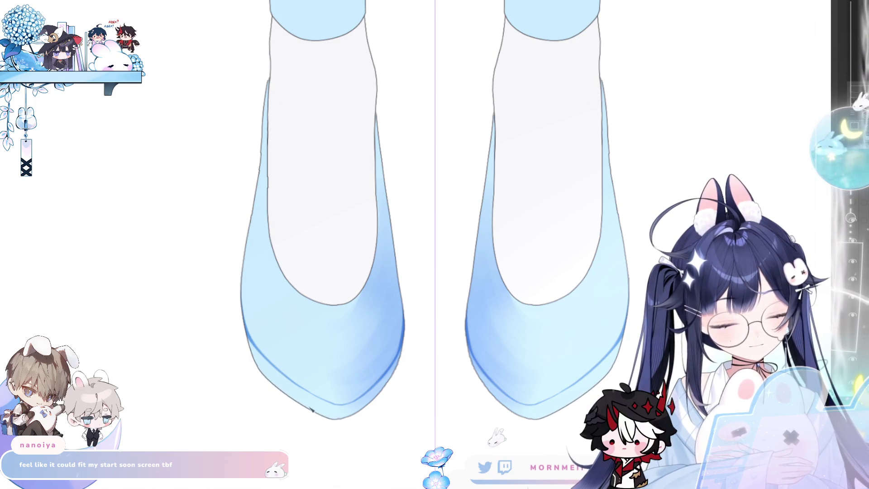
{"action": "left_click_drag", "start_coordinate": [358, 303], "coordinate": [340, 250]}
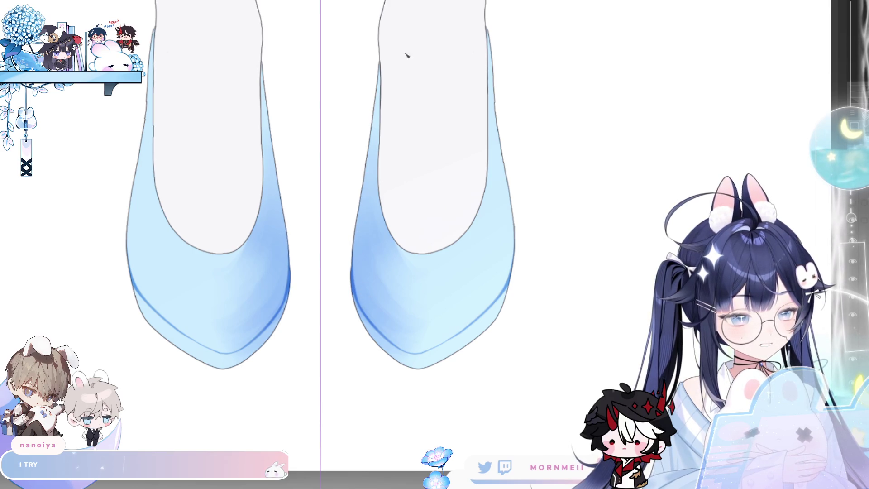
{"action": "scroll", "coordinate": [406, 55], "scroll_direction": "up", "scroll_amount": 3}
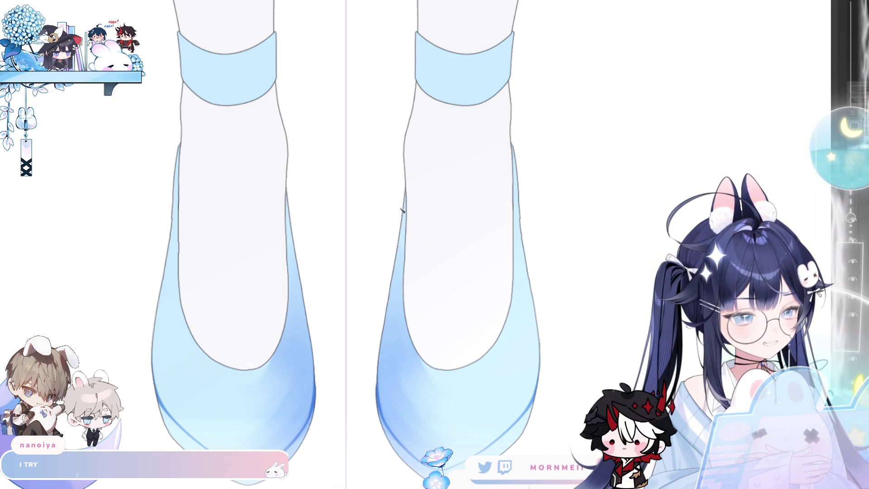
{"action": "scroll", "coordinate": [330, 346], "scroll_direction": "down", "scroll_amount": 5}
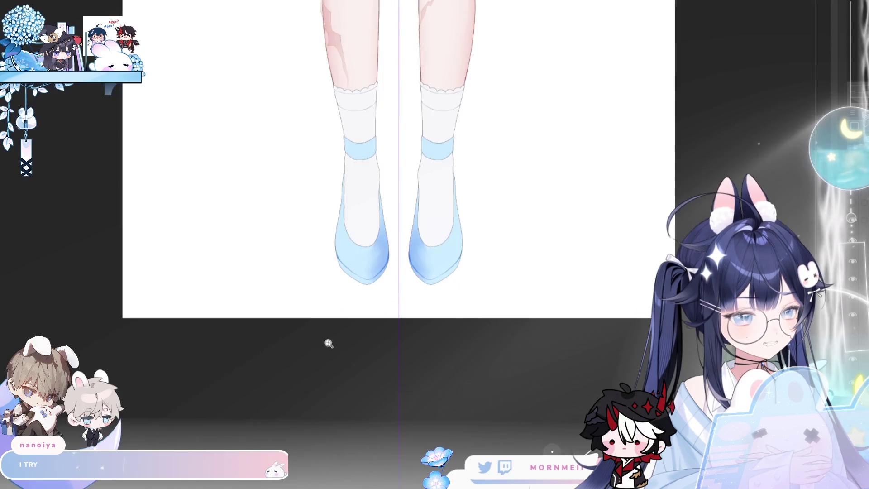
{"action": "scroll", "coordinate": [397, 310], "scroll_direction": "down", "scroll_amount": 2}
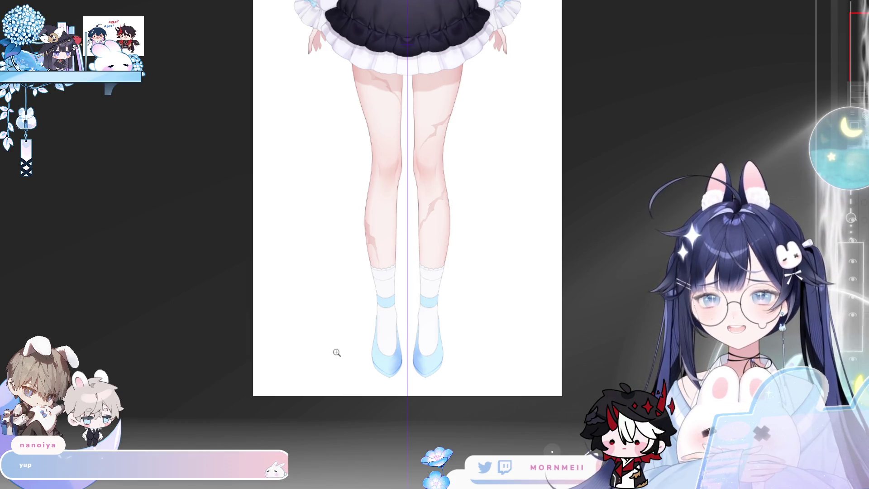
{"action": "left_click", "coordinate": [411, 336]}
{"action": "scroll", "coordinate": [412, 319], "scroll_direction": "down", "scroll_amount": 5}
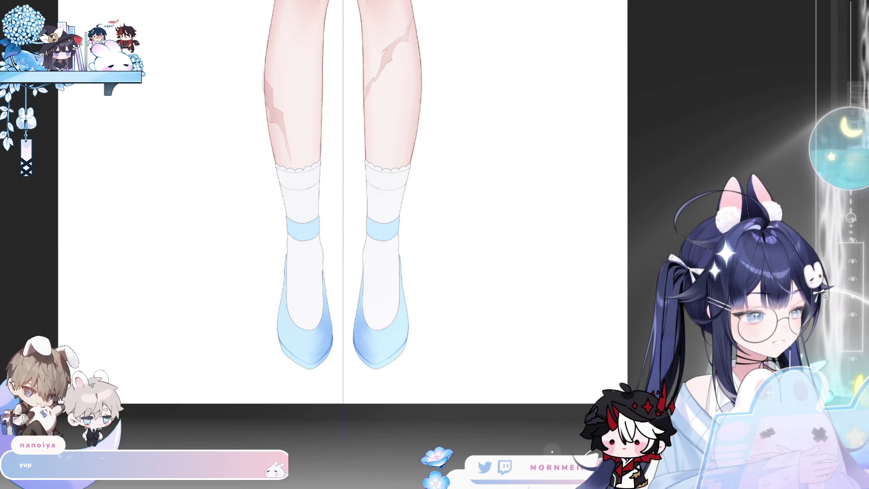
{"action": "scroll", "coordinate": [268, 226], "scroll_direction": "down", "scroll_amount": 1}
{"action": "scroll", "coordinate": [304, 256], "scroll_direction": "up", "scroll_amount": 2}
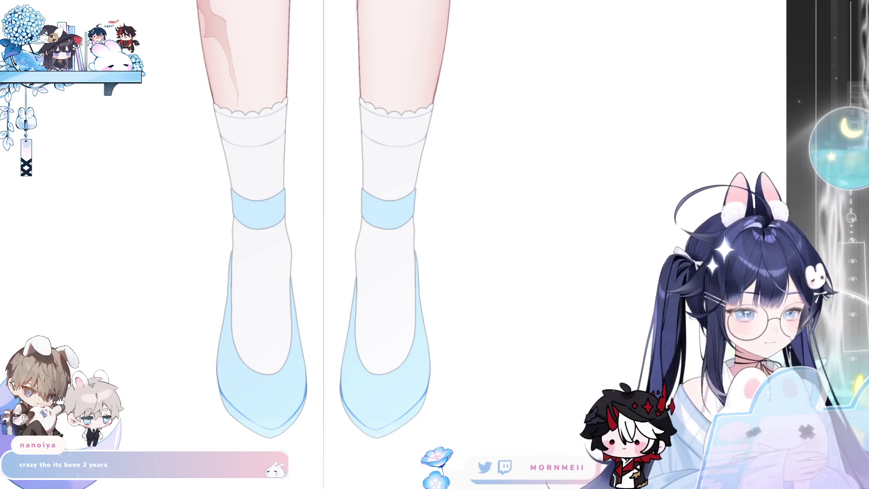
{"action": "scroll", "coordinate": [252, 272], "scroll_direction": "down", "scroll_amount": 4}
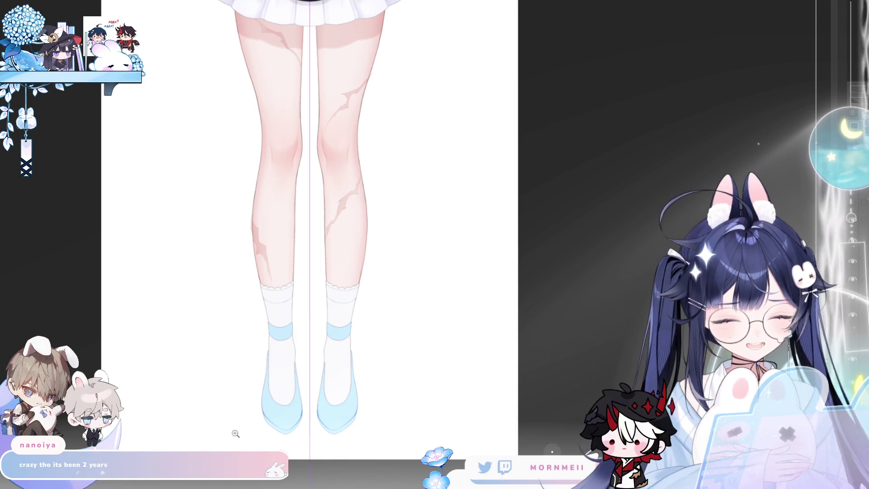
{"action": "key", "text": "ctrl+z"}
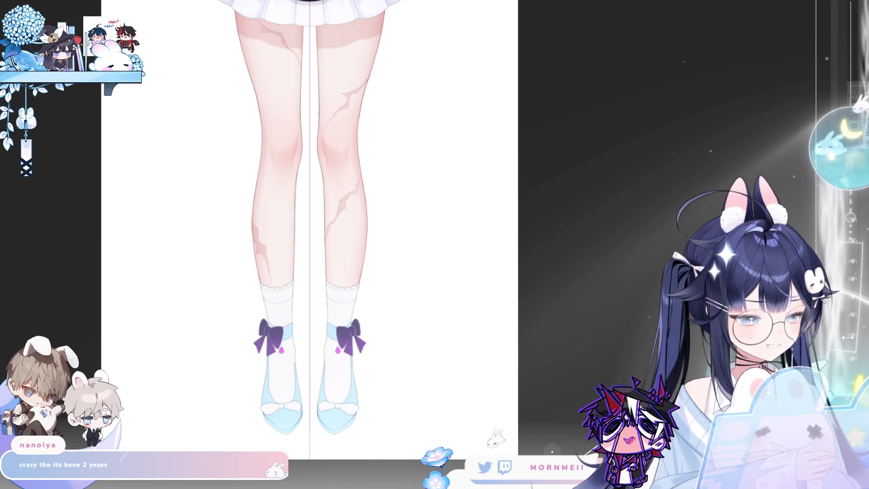
{"action": "key", "text": "ctrl+shift+z"}
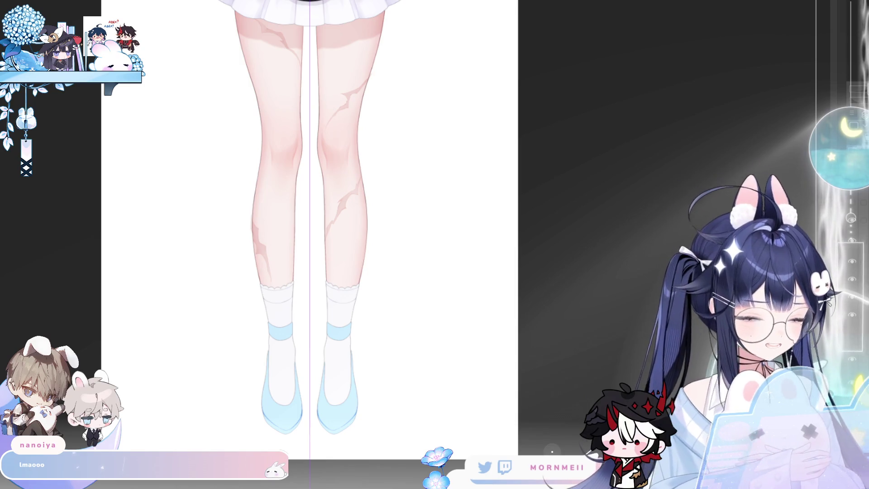
{"action": "key", "text": "ctrl+z"}
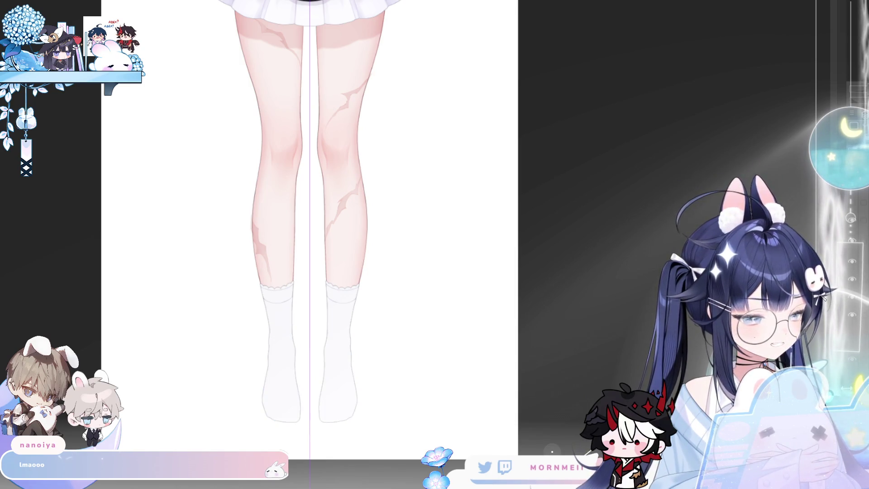
{"action": "key", "text": "ctrl+y"}
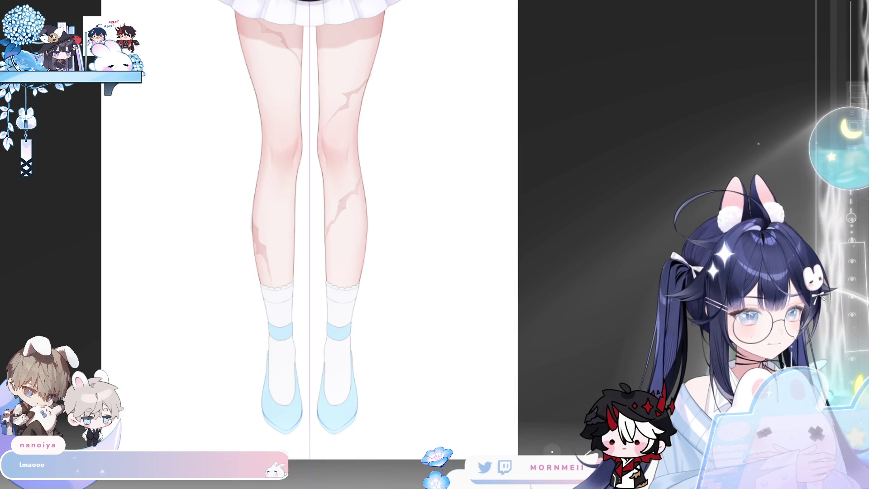
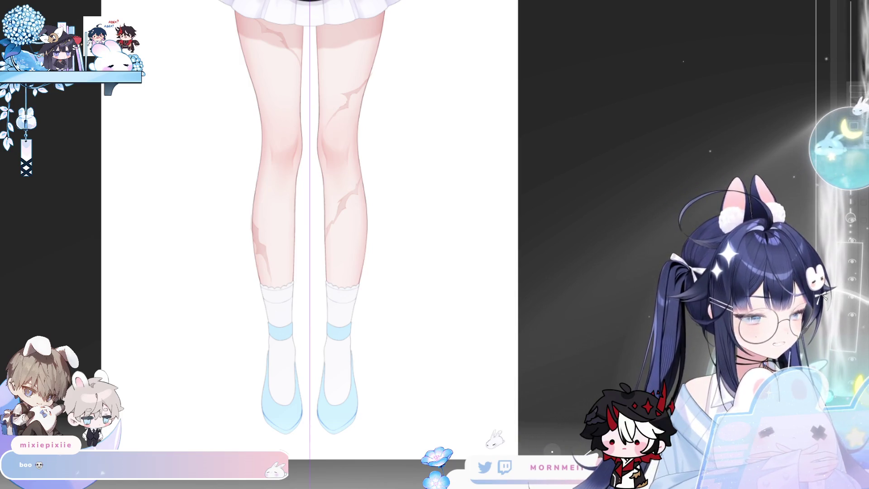
Redraw each sock's outline down to the toe curve, mirrored on both feet by the symmetry ruler
{"action": "scroll", "coordinate": [318, 427], "scroll_direction": "up", "scroll_amount": 3}
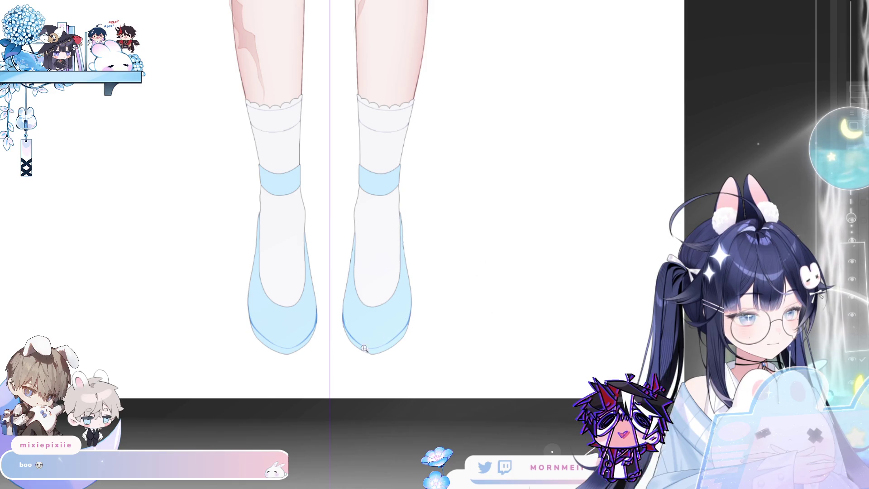
{"action": "scroll", "coordinate": [343, 358], "scroll_direction": "down", "scroll_amount": 3}
{"action": "scroll", "coordinate": [343, 357], "scroll_direction": "up", "scroll_amount": 3}
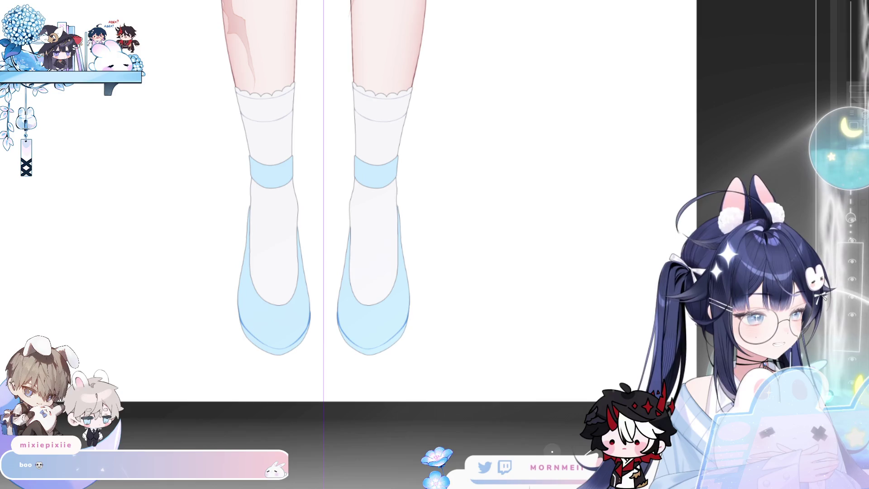
{"action": "scroll", "coordinate": [344, 239], "scroll_direction": "up", "scroll_amount": 2}
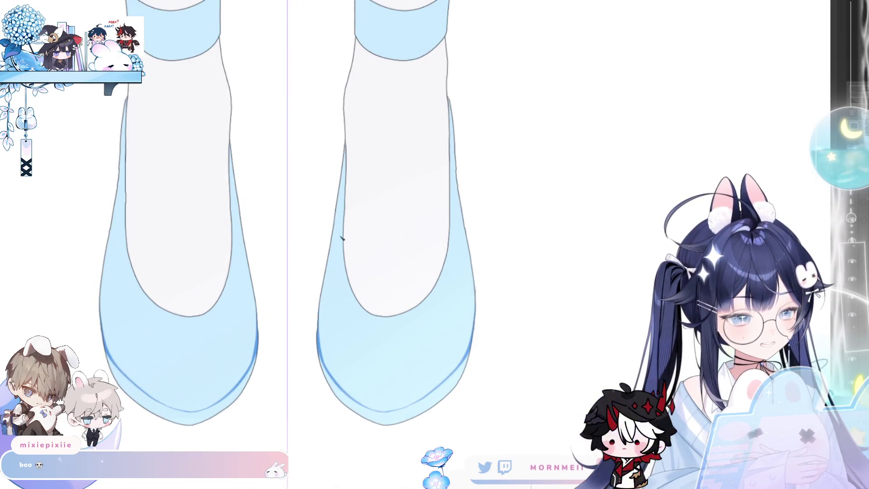
{"action": "mouse_move", "coordinate": [343, 257]}
{"action": "left_mouse_down"}
{"action": "mouse_move", "coordinate": [347, 277]}
{"action": "mouse_move", "coordinate": [389, 325]}
{"action": "left_mouse_up"}
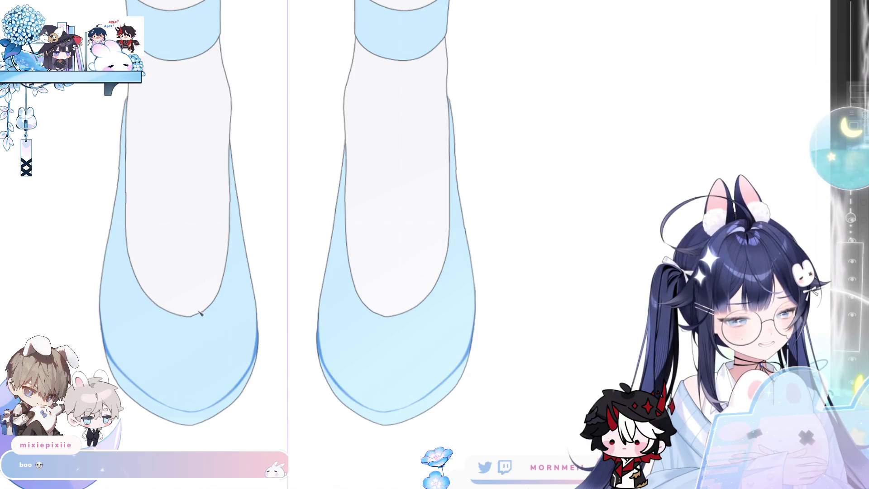
{"action": "left_click_drag", "start_coordinate": [203, 314], "coordinate": [227, 294]}
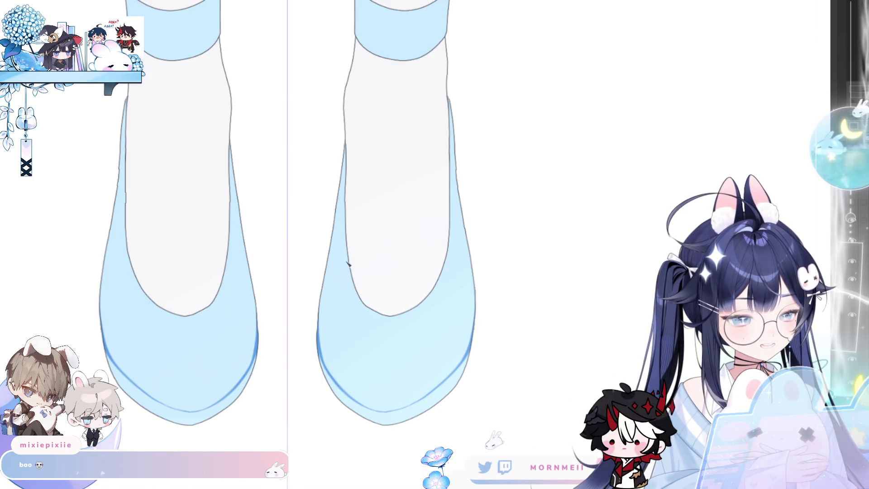
{"action": "left_click", "coordinate": [850, 341]}
{"action": "scroll", "coordinate": [519, 315], "scroll_direction": "down", "scroll_amount": 4}
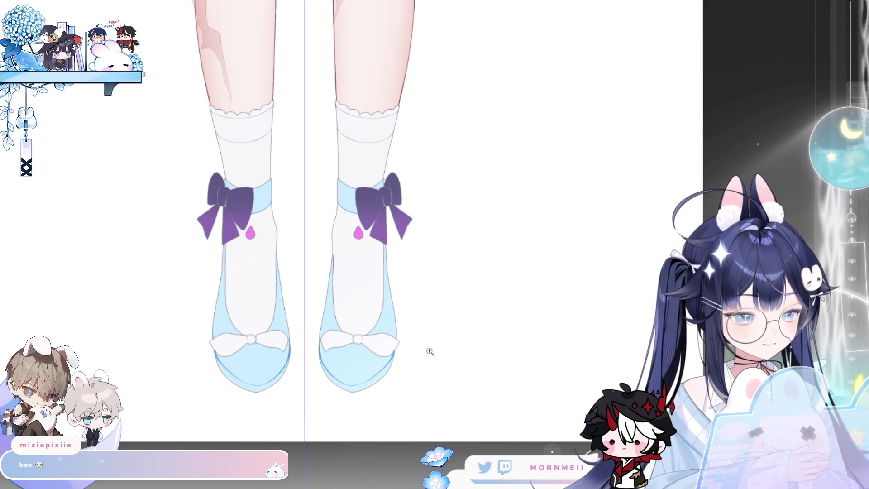
{"action": "scroll", "coordinate": [211, 308], "scroll_direction": "up", "scroll_amount": 1}
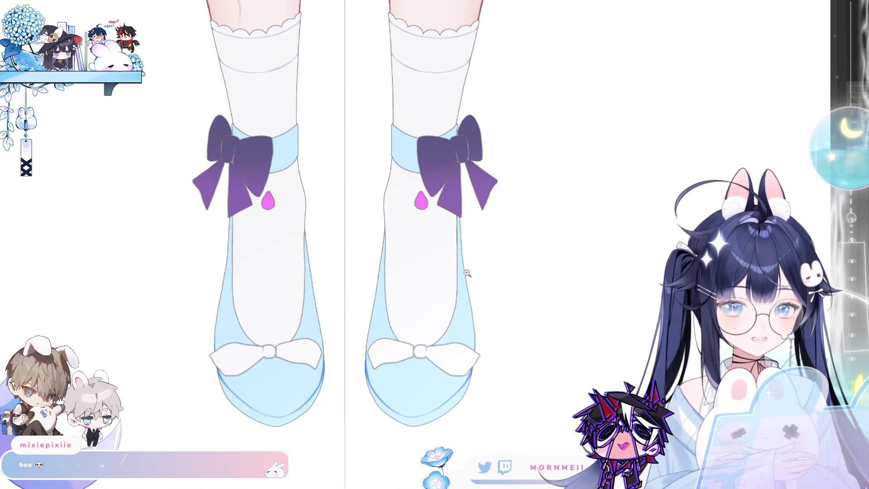
{"action": "left_click", "coordinate": [852, 316]}
{"action": "left_click", "coordinate": [852, 316]}
{"action": "left_click", "coordinate": [852, 337]}
{"action": "left_click", "coordinate": [852, 337]}
{"action": "left_click", "coordinate": [852, 339]}
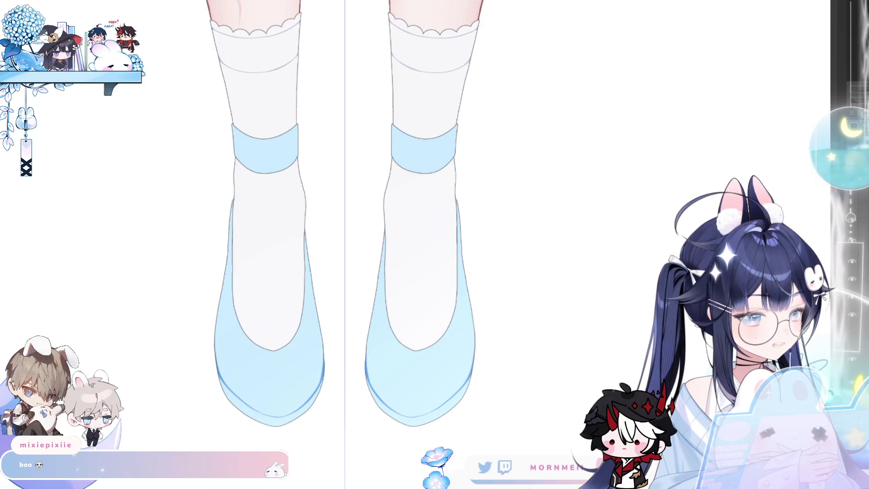
{"action": "left_click", "coordinate": [303, 336]}
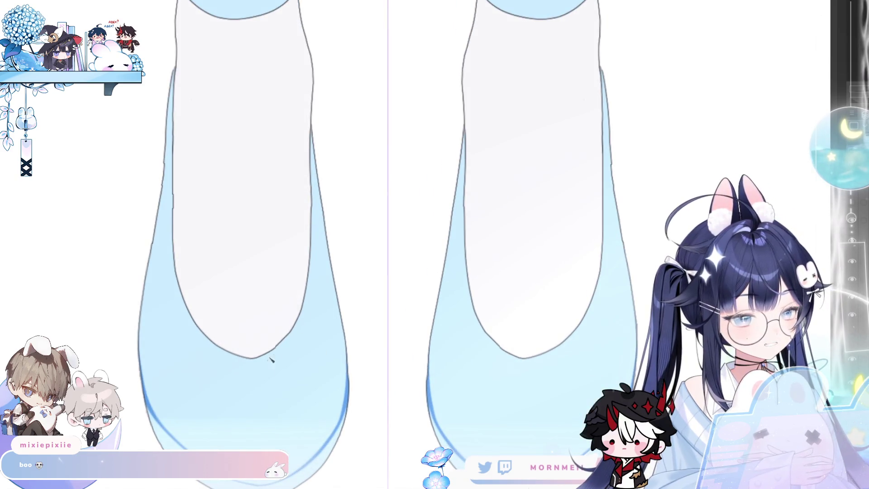
Undo the stroke on the left shoe's outer edge and redraw it shorter
{"action": "left_click_drag", "start_coordinate": [285, 396], "coordinate": [344, 398]}
{"action": "mouse_move", "coordinate": [501, 331]}
{"action": "left_mouse_down"}
{"action": "mouse_move", "coordinate": [467, 232]}
{"action": "mouse_move", "coordinate": [336, 143]}
{"action": "left_mouse_up"}
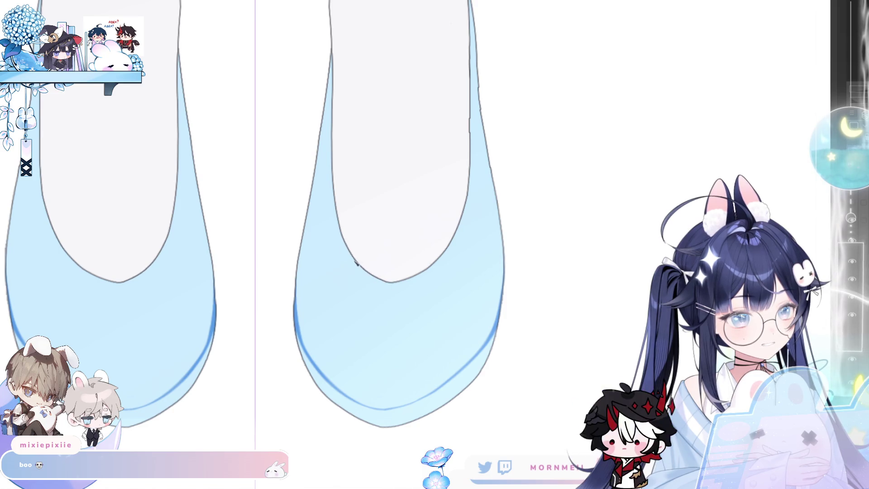
{"action": "left_click_drag", "start_coordinate": [182, 196], "coordinate": [342, 184]}
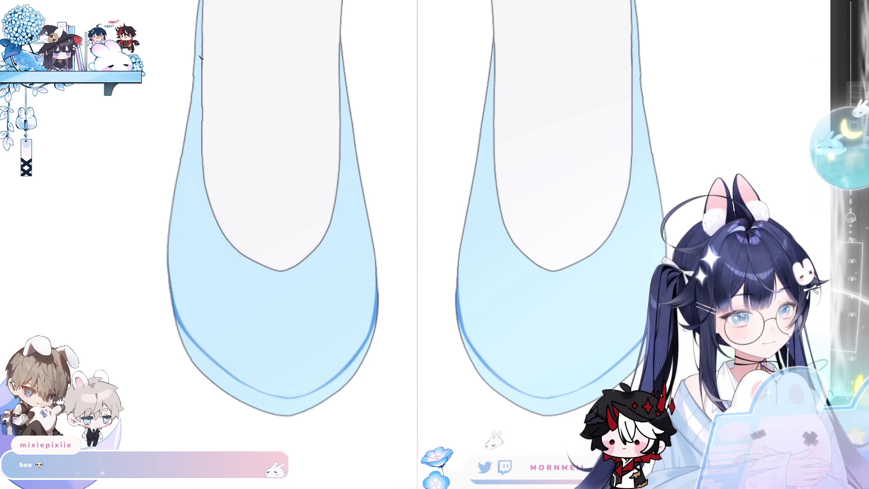
{"action": "mouse_move", "coordinate": [204, 110]}
{"action": "left_mouse_down"}
{"action": "mouse_move", "coordinate": [233, 217]}
{"action": "mouse_move", "coordinate": [306, 199]}
{"action": "mouse_move", "coordinate": [309, 300]}
{"action": "left_mouse_up"}
{"action": "key", "text": "ctrl+z"}
{"action": "left_click_drag", "start_coordinate": [301, 233], "coordinate": [299, 276]}
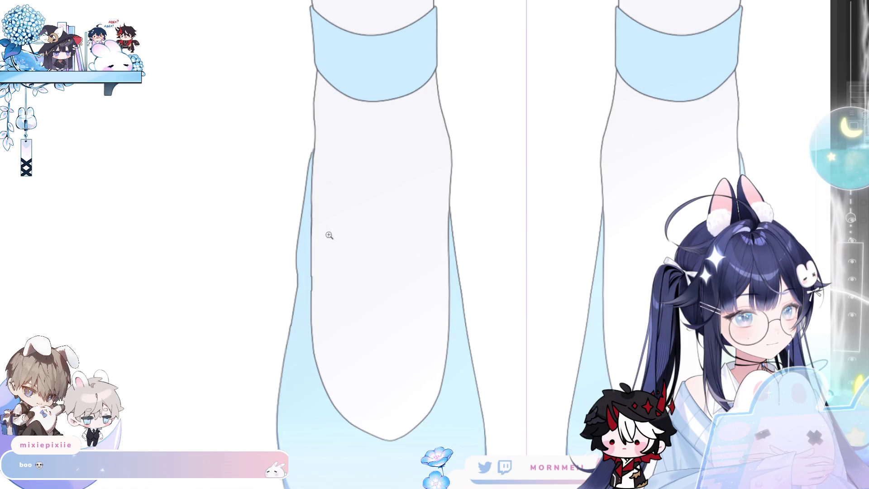
Trace a thin pencil line down the left shoe's inner edge
{"action": "left_click_drag", "start_coordinate": [329, 235], "coordinate": [201, 446]}
{"action": "left_click", "coordinate": [329, 242]}
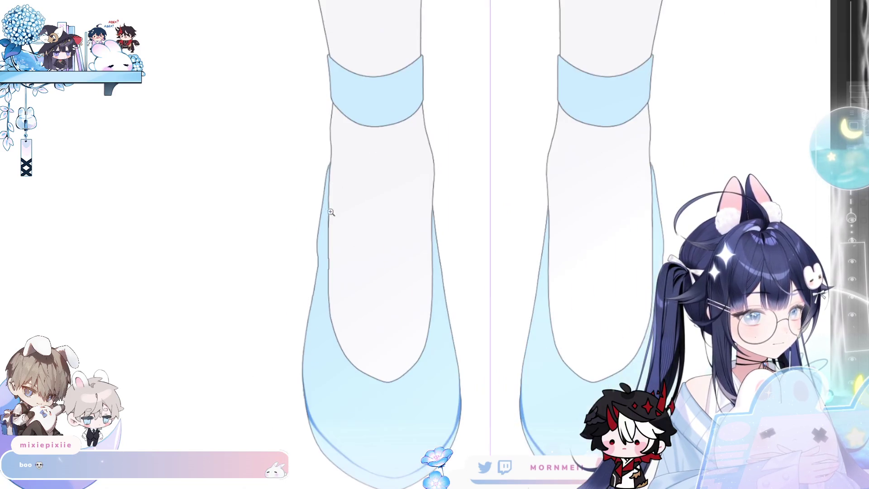
{"action": "mouse_move", "coordinate": [328, 211]}
{"action": "left_mouse_down"}
{"action": "mouse_move", "coordinate": [329, 297]}
{"action": "mouse_move", "coordinate": [340, 345]}
{"action": "left_mouse_up"}
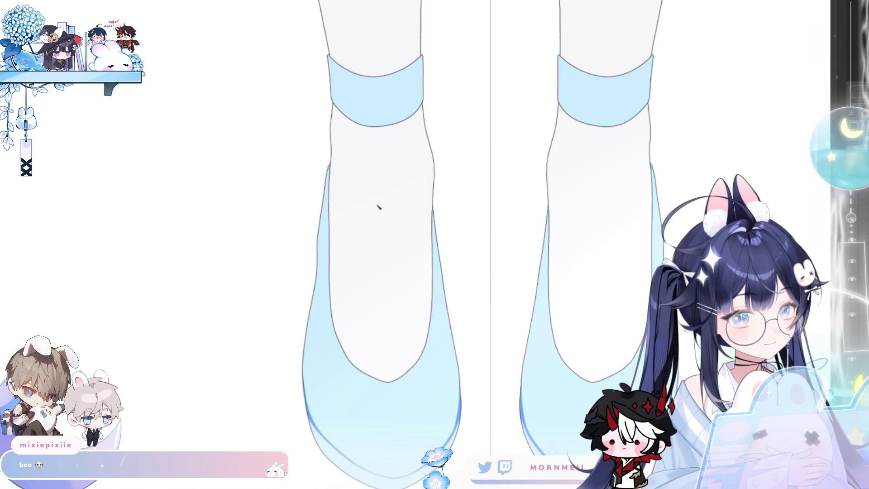
{"action": "left_click", "coordinate": [424, 307], "text": "alt"}
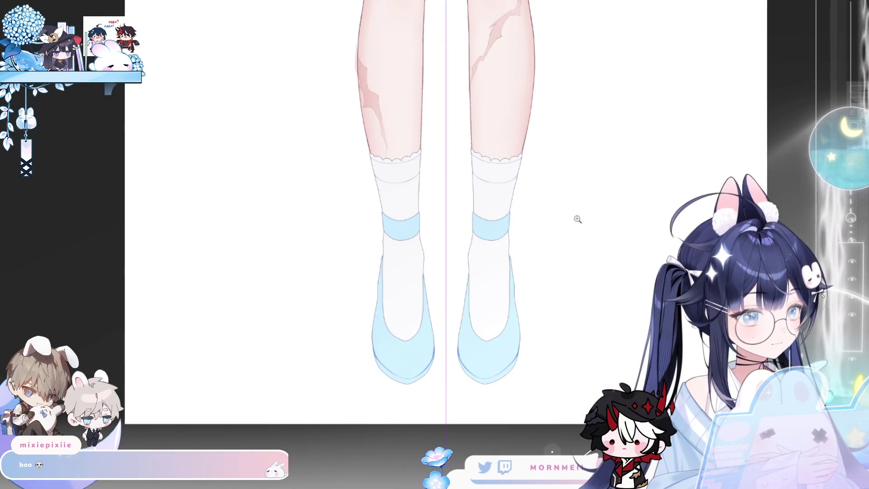
Zoom out to the full figure and back, briefly checking the blouse and sleeve bow
{"action": "left_click", "coordinate": [576, 219], "text": "alt"}
{"action": "left_click", "coordinate": [492, 215]}
{"action": "left_click", "coordinate": [428, 265]}
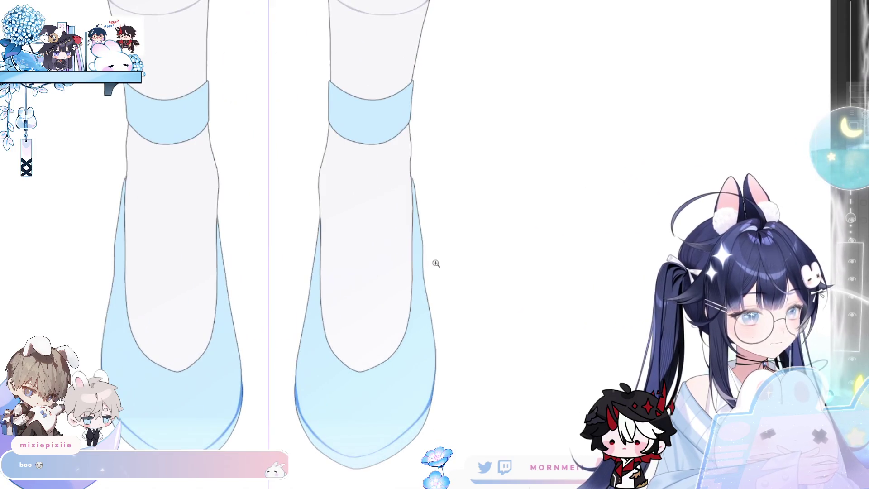
{"action": "left_click", "coordinate": [416, 268], "text": "alt"}
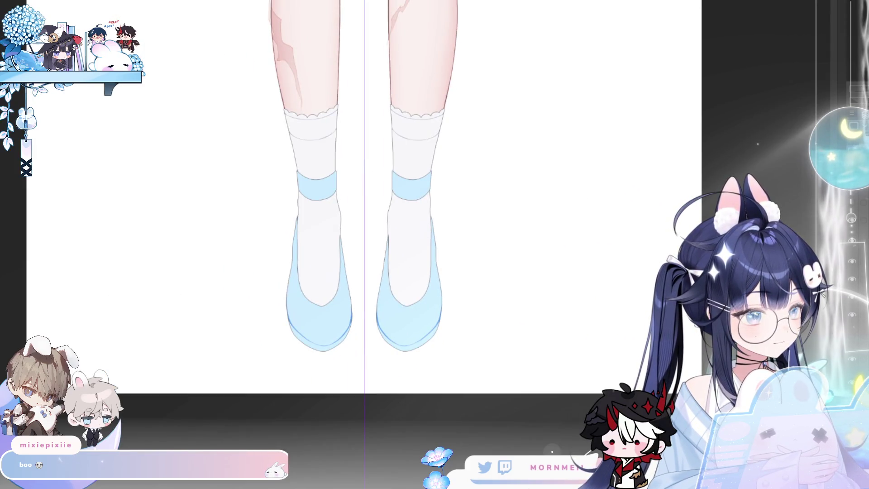
{"action": "left_click", "coordinate": [398, 229]}
{"action": "left_click", "coordinate": [347, 202], "text": "alt"}
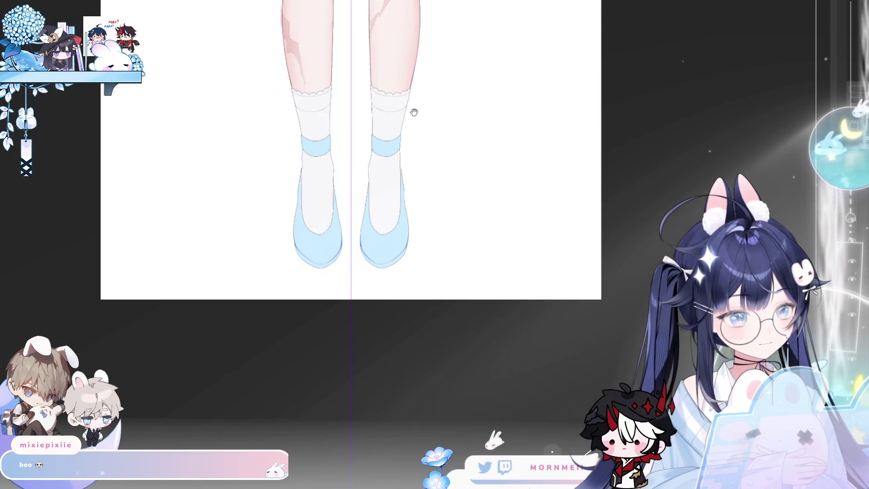
{"action": "left_click", "coordinate": [413, 111]}
{"action": "left_click_drag", "start_coordinate": [423, 143], "coordinate": [414, 378]}
{"action": "left_click_drag", "start_coordinate": [230, 59], "coordinate": [272, 37]}
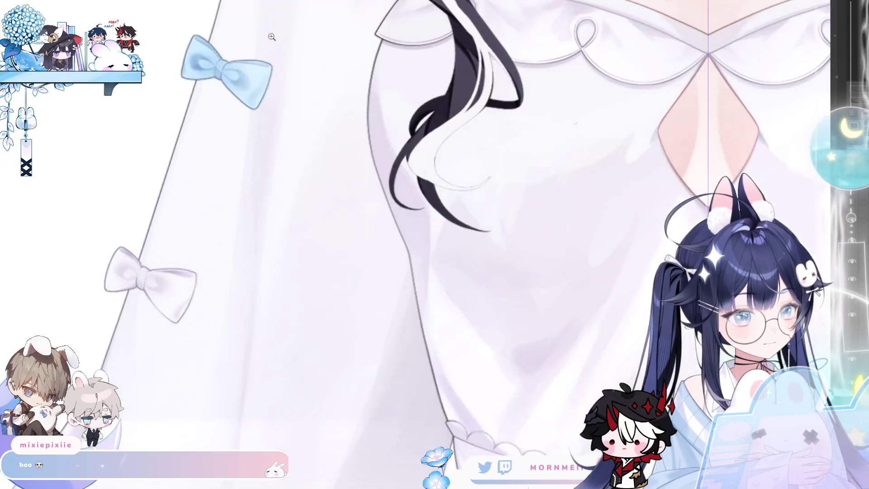
{"action": "left_click_drag", "start_coordinate": [205, 36], "coordinate": [163, 36]}
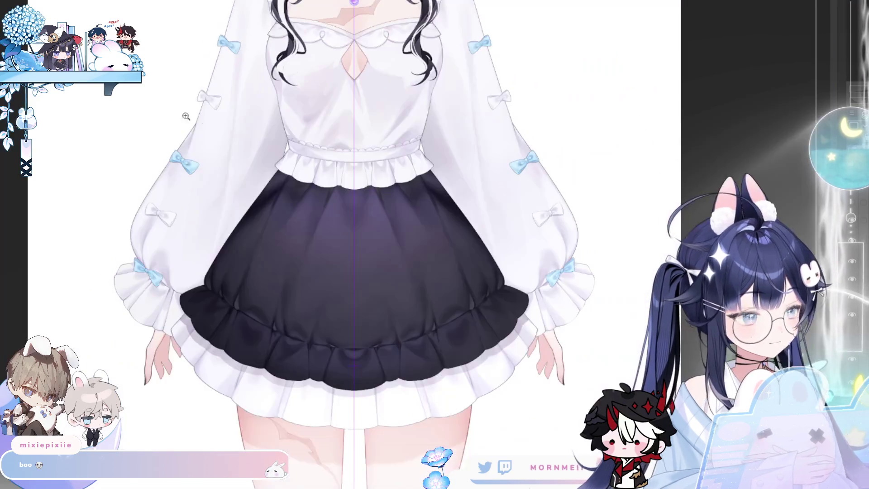
Pan back down and zoom in close on the two light blue shoes
{"action": "left_click_drag", "start_coordinate": [344, 215], "coordinate": [323, 35]}
{"action": "scroll", "coordinate": [324, 35], "scroll_direction": "up", "scroll_amount": 2}
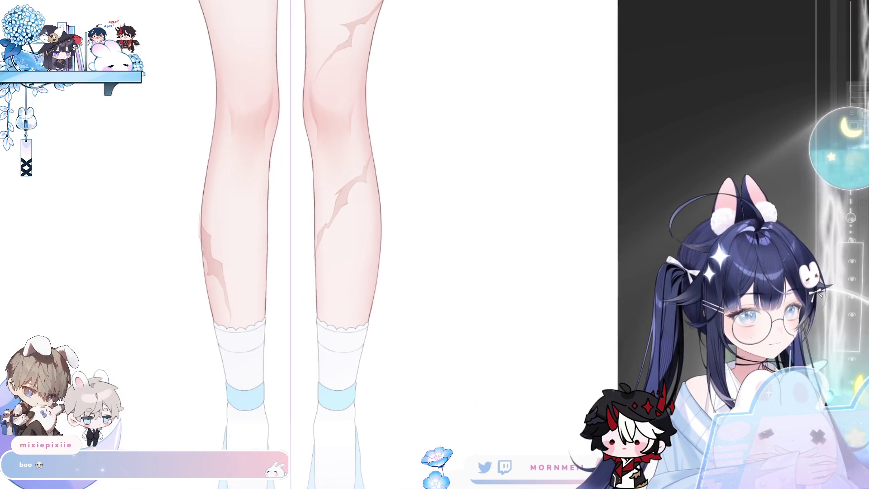
{"action": "left_click_drag", "start_coordinate": [370, 184], "coordinate": [317, 181]}
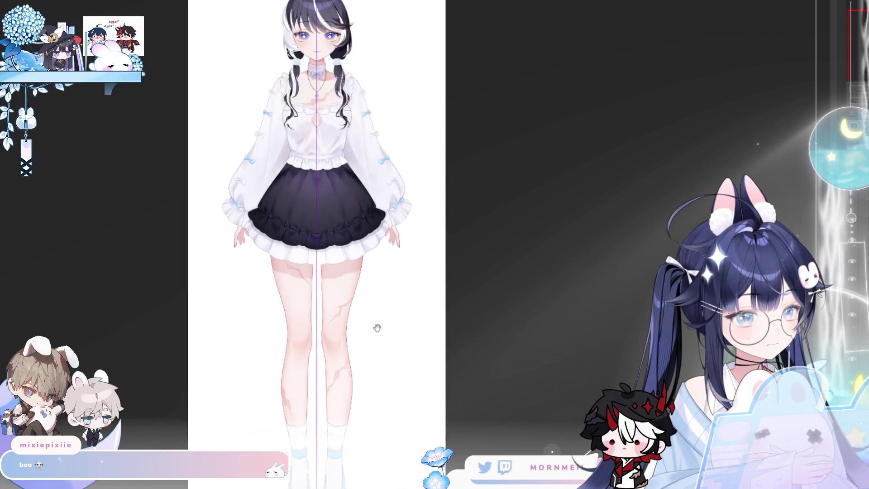
{"action": "mouse_move", "coordinate": [290, 138]}
{"action": "left_mouse_down"}
{"action": "mouse_move", "coordinate": [329, 137]}
{"action": "mouse_move", "coordinate": [214, 217]}
{"action": "mouse_move", "coordinate": [195, 217]}
{"action": "left_mouse_up"}
{"action": "mouse_move", "coordinate": [389, 452]}
{"action": "left_mouse_down"}
{"action": "mouse_move", "coordinate": [344, 254]}
{"action": "mouse_move", "coordinate": [326, 275]}
{"action": "mouse_move", "coordinate": [306, 159]}
{"action": "left_mouse_up"}
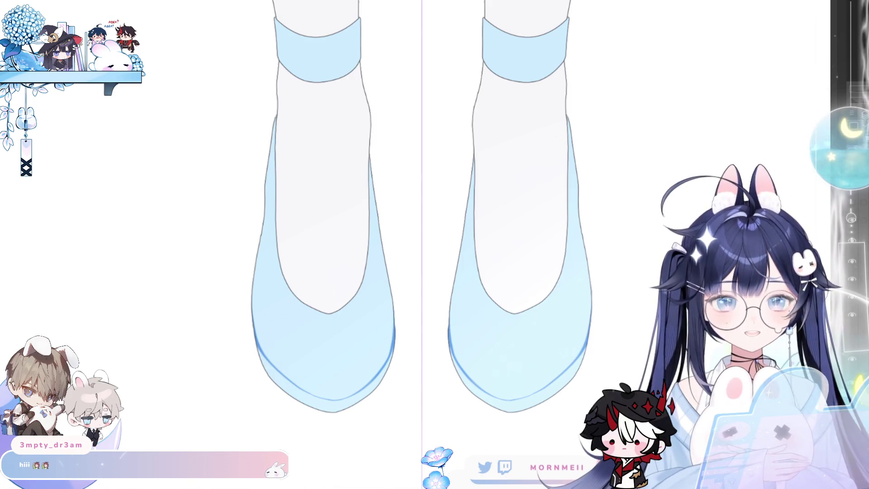
Airbrush darker blue shading along both shoes' inner sides and blend it softly
{"action": "key", "text": "ctrl+plus"}
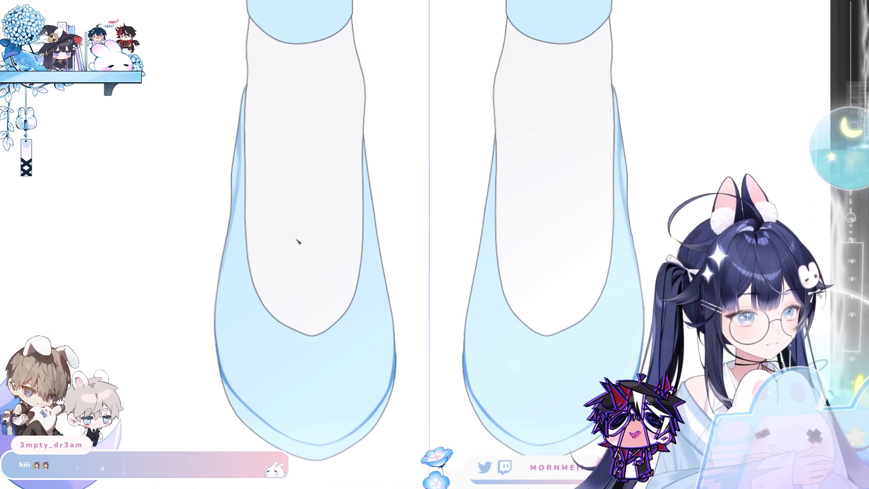
{"action": "scroll", "coordinate": [296, 242], "scroll_direction": "down", "scroll_amount": 2}
{"action": "scroll", "coordinate": [299, 246], "scroll_direction": "up", "scroll_amount": 1}
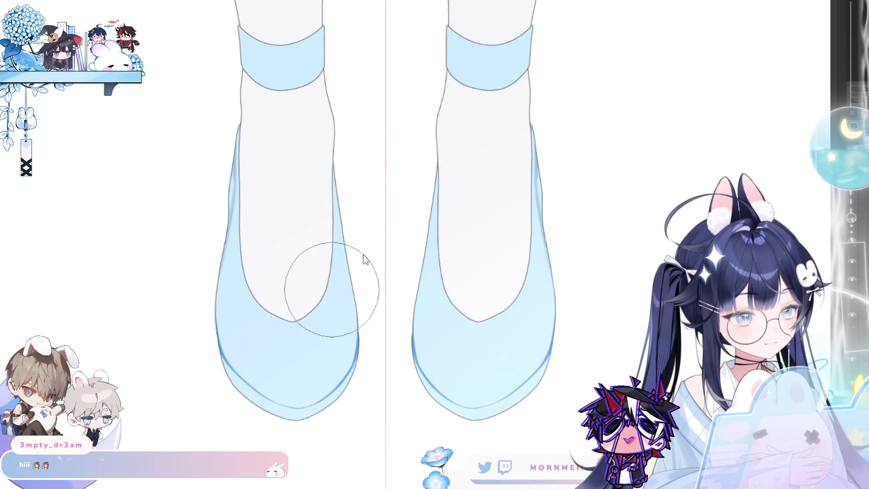
{"action": "left_click_drag", "start_coordinate": [337, 198], "coordinate": [345, 246]}
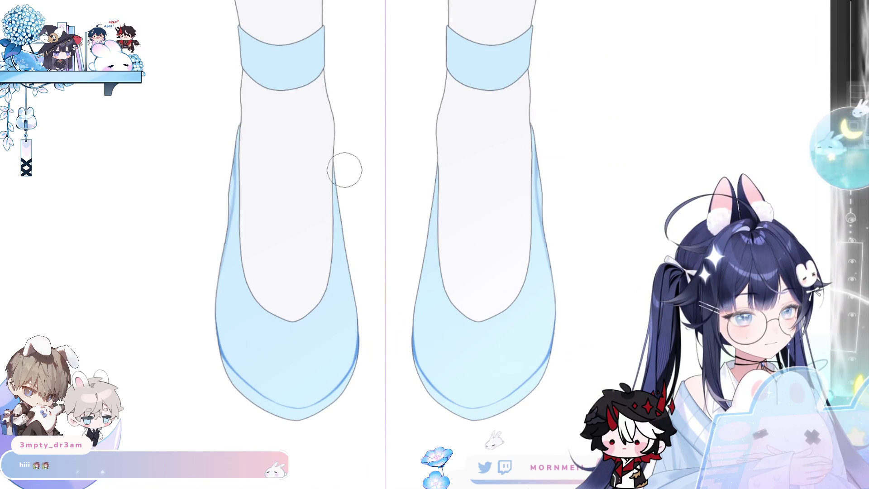
{"action": "left_click_drag", "start_coordinate": [346, 167], "coordinate": [345, 218]}
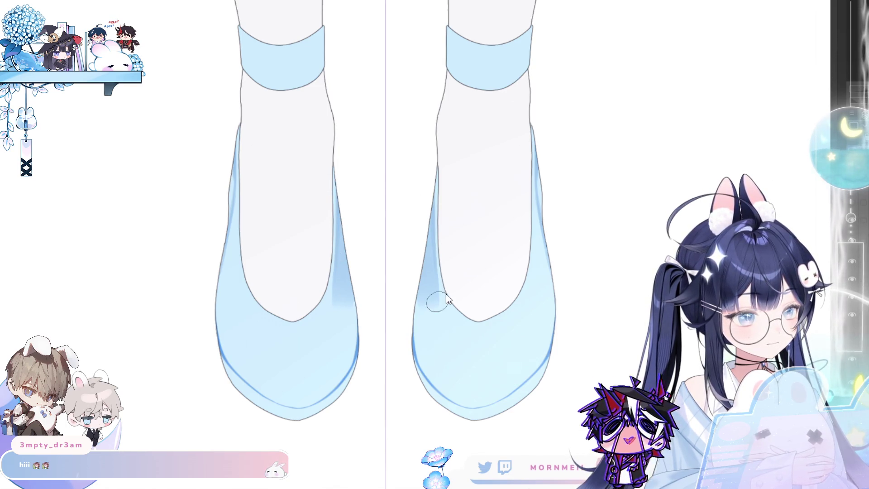
{"action": "mouse_move", "coordinate": [437, 255]}
{"action": "left_mouse_down"}
{"action": "mouse_move", "coordinate": [444, 305]}
{"action": "mouse_move", "coordinate": [458, 315]}
{"action": "left_mouse_up"}
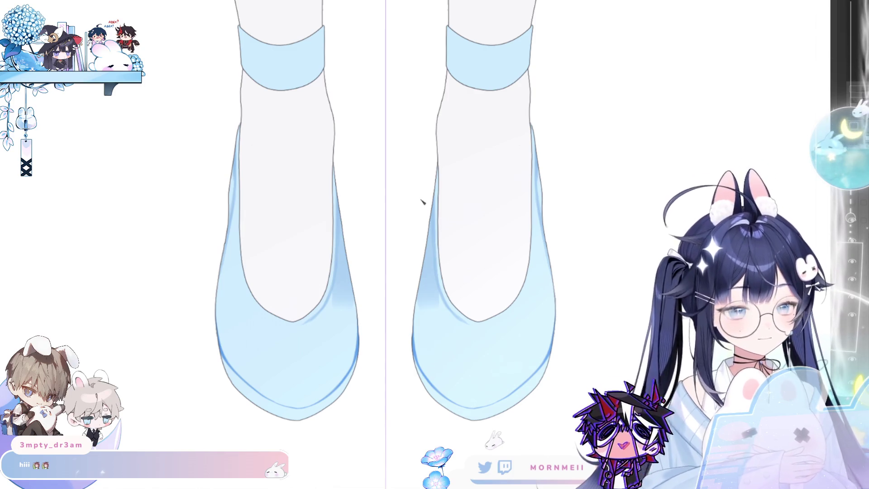
Paint soft darker blue toe shadows on both shoes, redoing strokes and adding a thin toe line
{"action": "mouse_move", "coordinate": [439, 325]}
{"action": "left_mouse_down"}
{"action": "mouse_move", "coordinate": [431, 332]}
{"action": "mouse_move", "coordinate": [442, 307]}
{"action": "mouse_move", "coordinate": [456, 330]}
{"action": "mouse_move", "coordinate": [436, 334]}
{"action": "mouse_move", "coordinate": [429, 351]}
{"action": "mouse_move", "coordinate": [453, 384]}
{"action": "left_mouse_up"}
{"action": "key", "text": "ctrl+z"}
{"action": "mouse_move", "coordinate": [430, 340]}
{"action": "left_mouse_down"}
{"action": "mouse_move", "coordinate": [451, 372]}
{"action": "mouse_move", "coordinate": [430, 369]}
{"action": "mouse_move", "coordinate": [452, 371]}
{"action": "mouse_move", "coordinate": [434, 376]}
{"action": "mouse_move", "coordinate": [452, 362]}
{"action": "mouse_move", "coordinate": [476, 376]}
{"action": "left_mouse_up"}
{"action": "key", "text": "ctrl+z"}
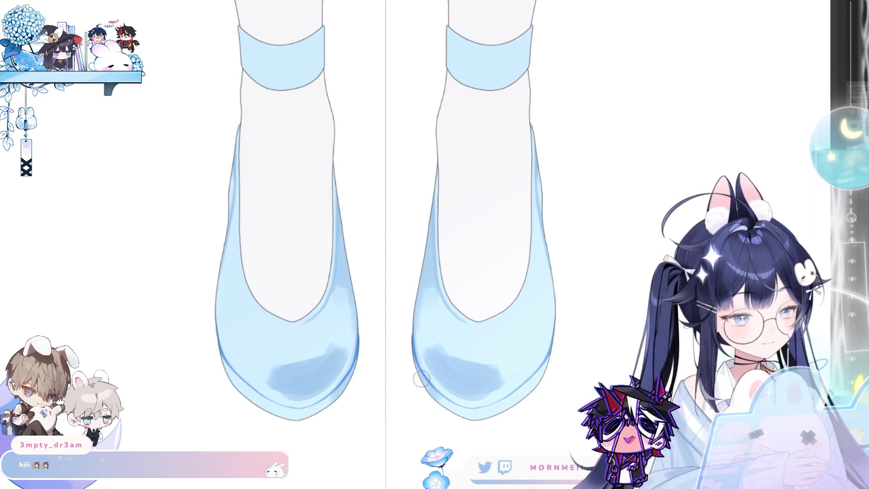
{"action": "left_click_drag", "start_coordinate": [547, 380], "coordinate": [544, 367]}
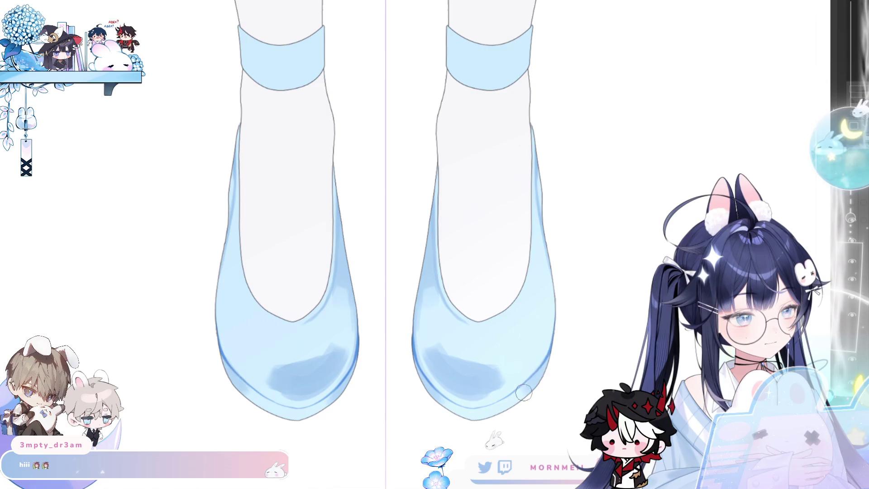
{"action": "left_click_drag", "start_coordinate": [475, 414], "coordinate": [496, 408]}
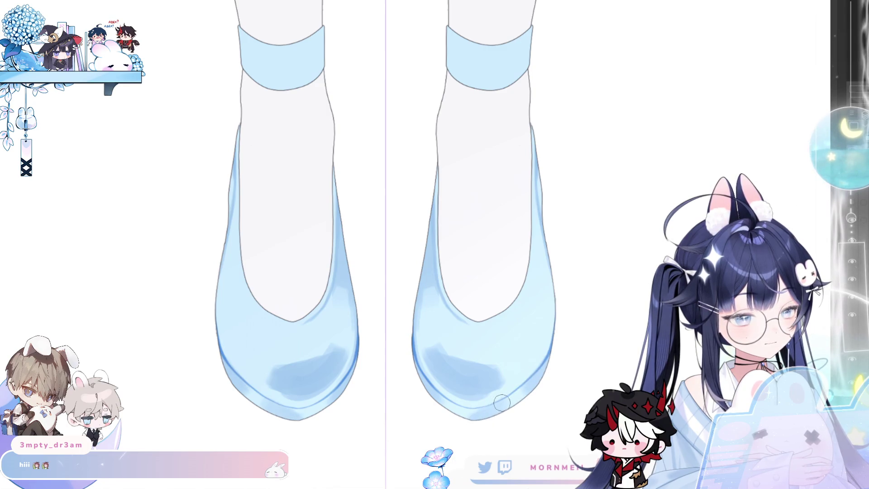
{"action": "scroll", "coordinate": [502, 402], "scroll_direction": "down", "scroll_amount": 4}
{"action": "scroll", "coordinate": [398, 401], "scroll_direction": "up", "scroll_amount": 2}
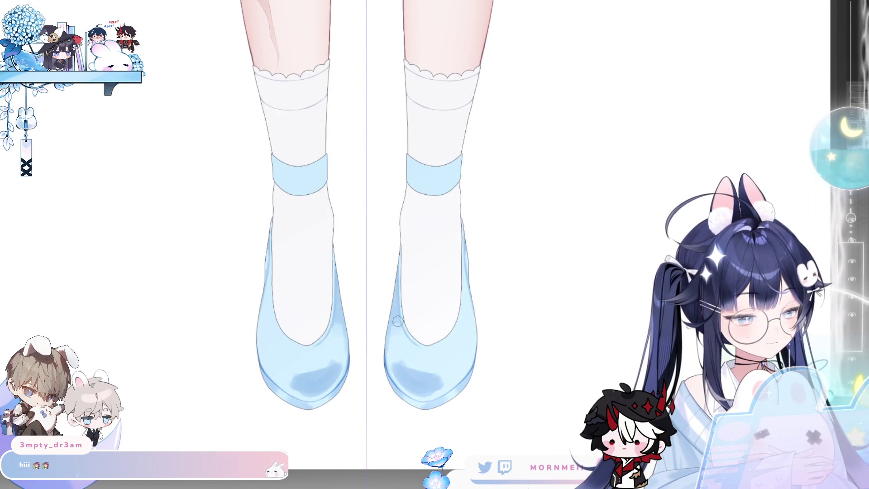
{"action": "mouse_move", "coordinate": [402, 361]}
{"action": "left_mouse_down"}
{"action": "mouse_move", "coordinate": [413, 363]}
{"action": "mouse_move", "coordinate": [403, 364]}
{"action": "left_mouse_up"}
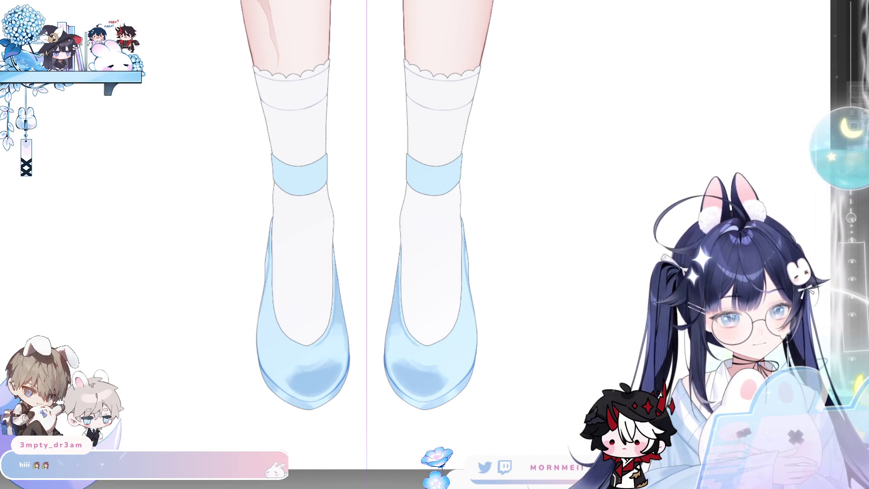
{"action": "mouse_move", "coordinate": [282, 377]}
{"action": "left_mouse_down"}
{"action": "mouse_move", "coordinate": [314, 395]}
{"action": "mouse_move", "coordinate": [327, 344]}
{"action": "left_mouse_up"}
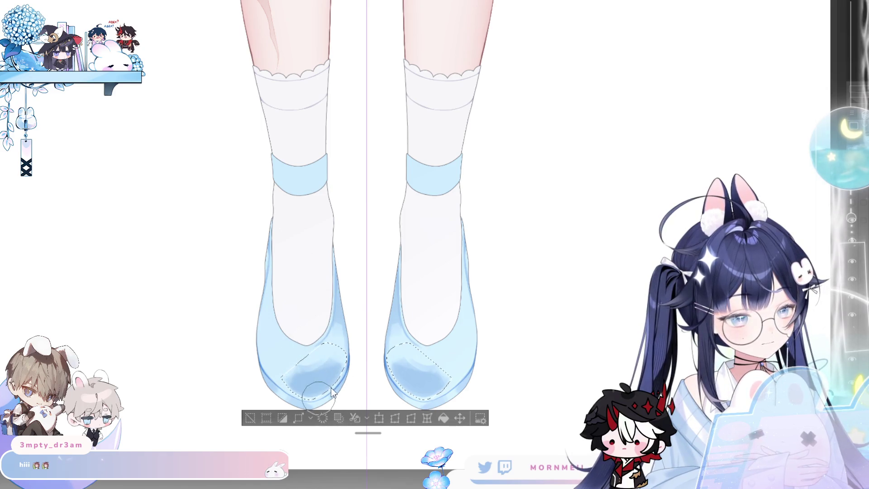
Lighten and blend the toe shading into glossy highlights, then flip the canvas horizontally
{"action": "left_click_drag", "start_coordinate": [326, 383], "coordinate": [289, 403]}
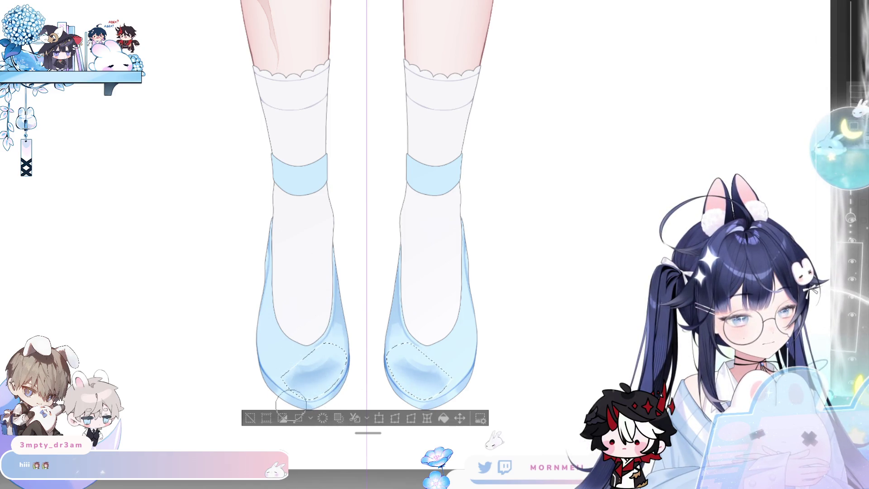
{"action": "key", "text": "ctrl+d"}
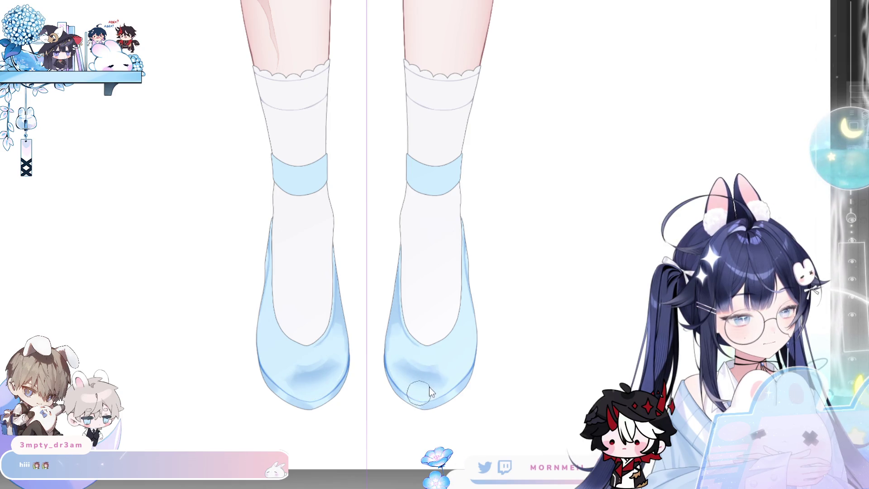
{"action": "mouse_move", "coordinate": [426, 382]}
{"action": "left_mouse_down"}
{"action": "mouse_move", "coordinate": [430, 371]}
{"action": "mouse_move", "coordinate": [439, 380]}
{"action": "left_mouse_up"}
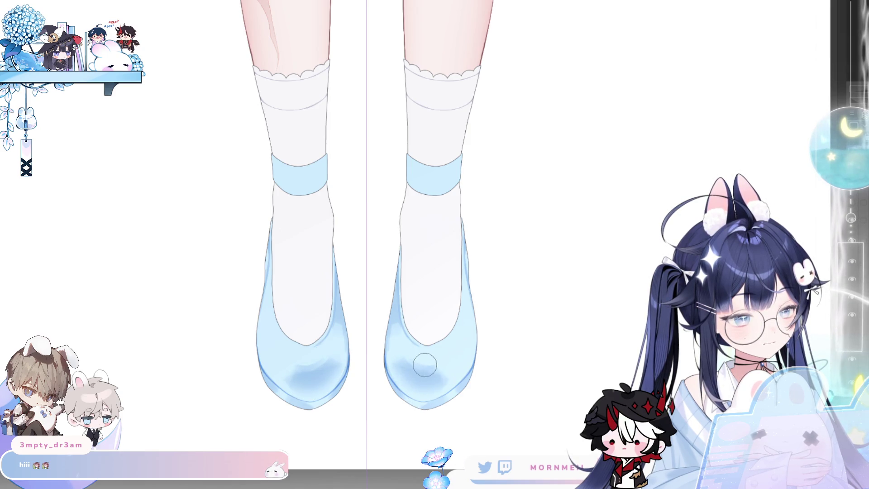
{"action": "left_click_drag", "start_coordinate": [404, 352], "coordinate": [441, 358]}
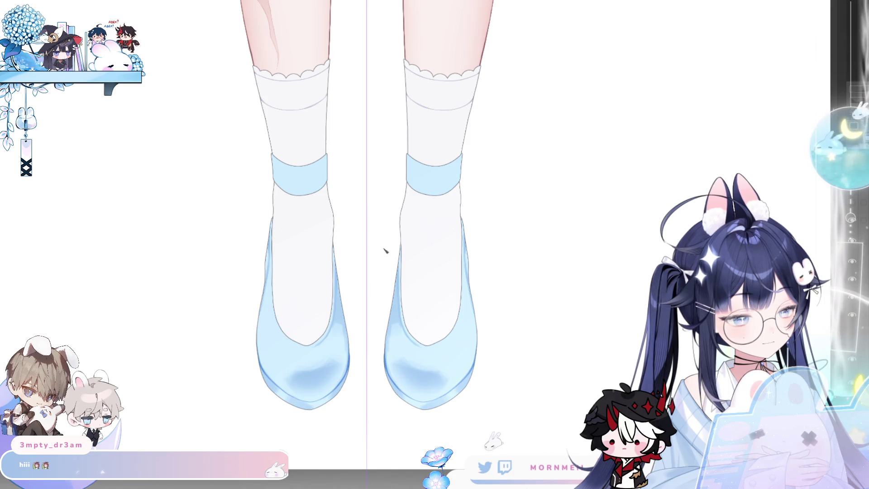
{"action": "mouse_move", "coordinate": [407, 365]}
{"action": "left_mouse_down"}
{"action": "mouse_move", "coordinate": [398, 354]}
{"action": "mouse_move", "coordinate": [450, 355]}
{"action": "left_mouse_up"}
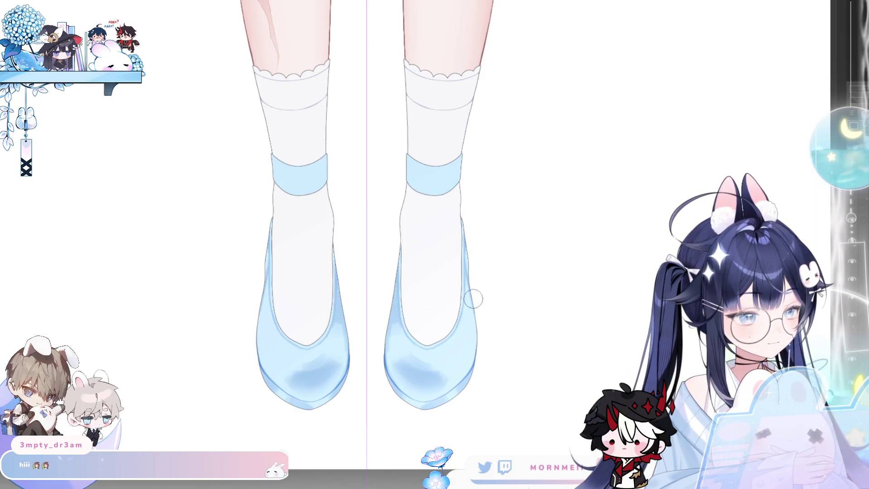
{"action": "mouse_move", "coordinate": [435, 360]}
{"action": "left_mouse_down"}
{"action": "mouse_move", "coordinate": [407, 369]}
{"action": "mouse_move", "coordinate": [406, 345]}
{"action": "left_mouse_up"}
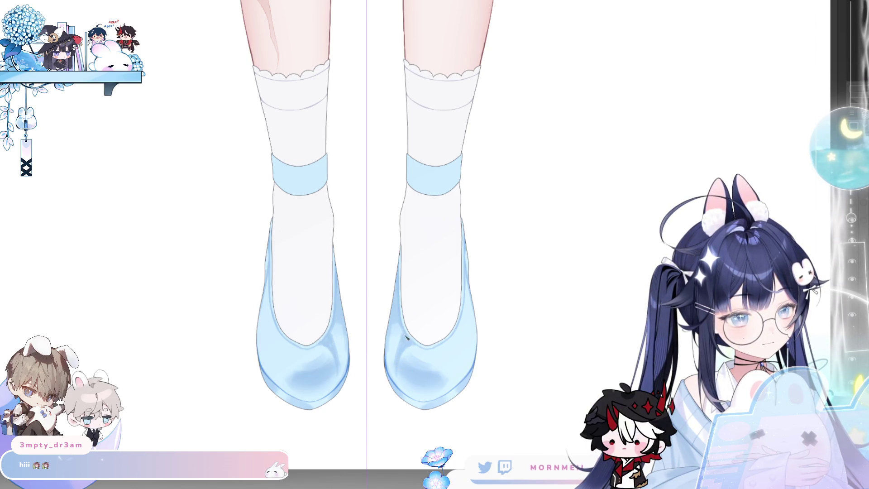
{"action": "key", "text": "h"}
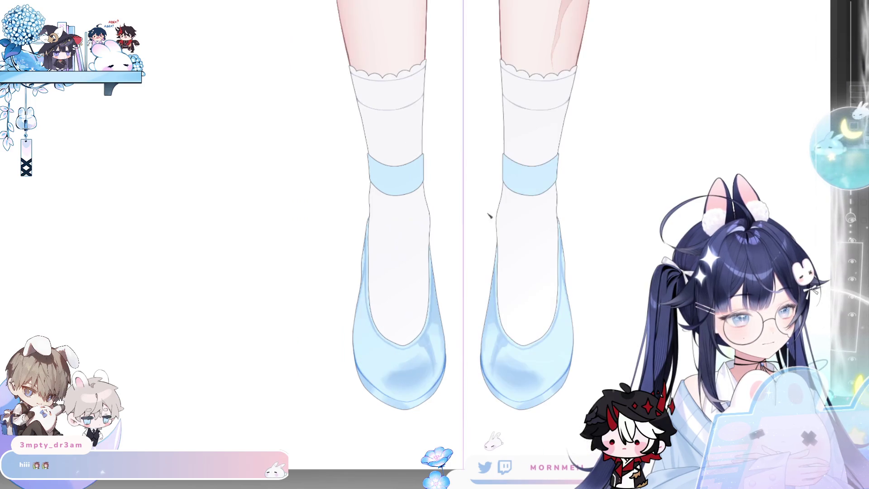